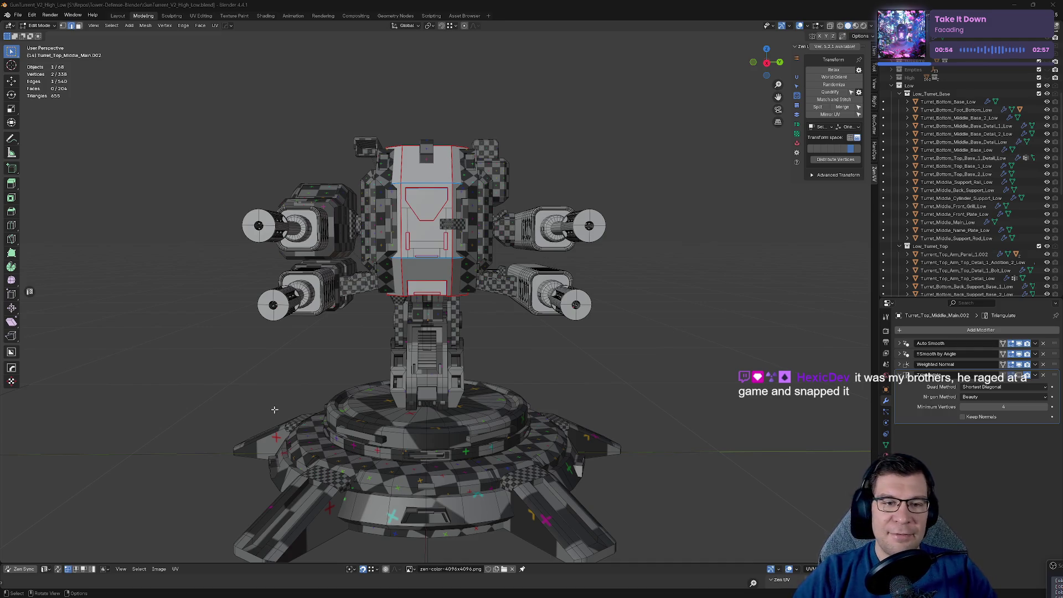
Step: Isolate the turret's middle housing in local view and enter Edit Mode on its mesh
middle_drag(244, 154, 440, 159)
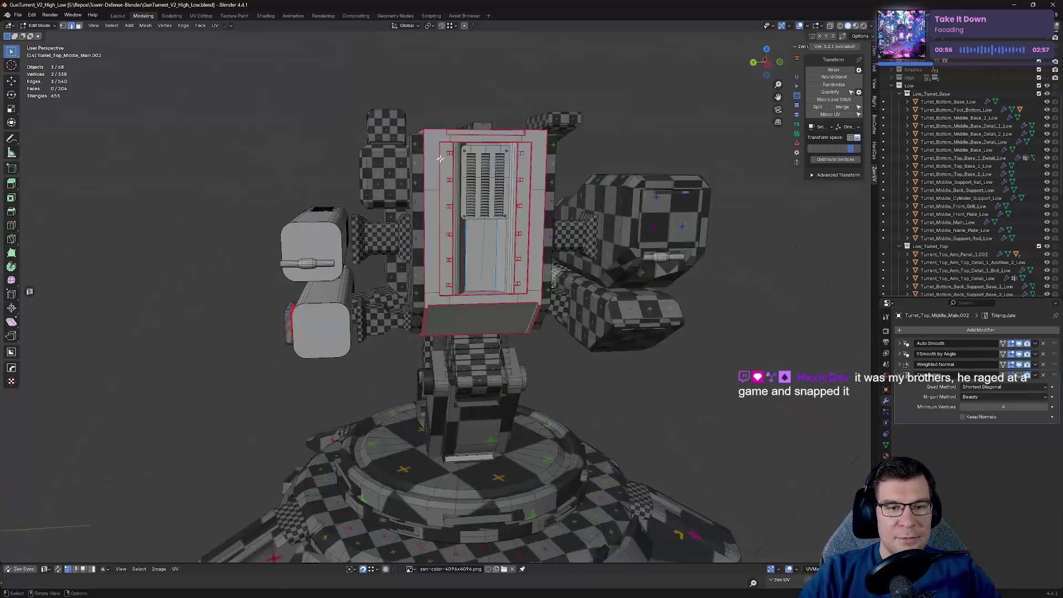
key(Tab)
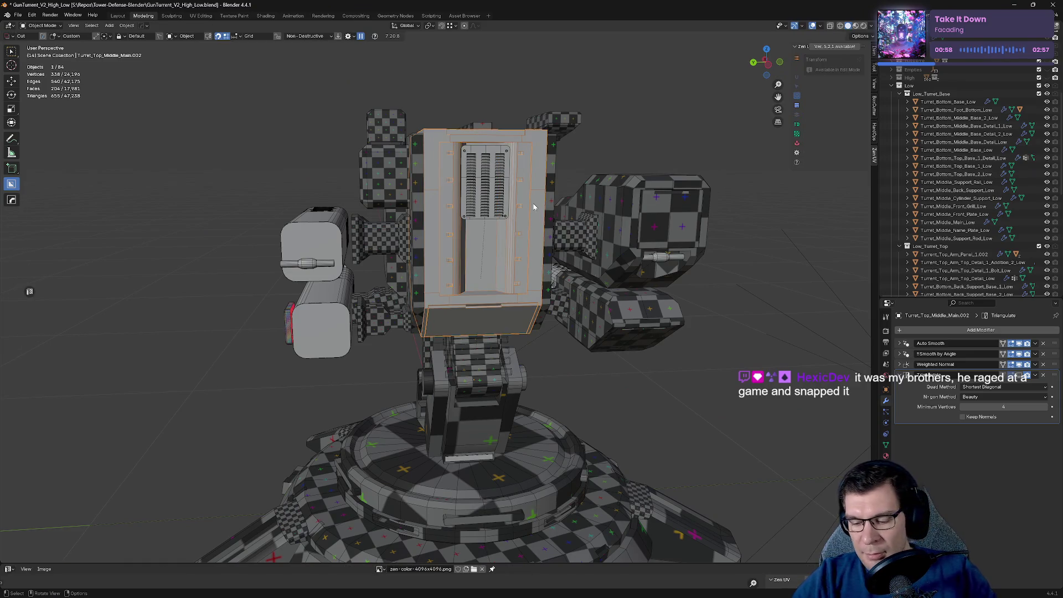
key(KP_Divide)
middle_drag(593, 169, 590, 149)
key(Tab)
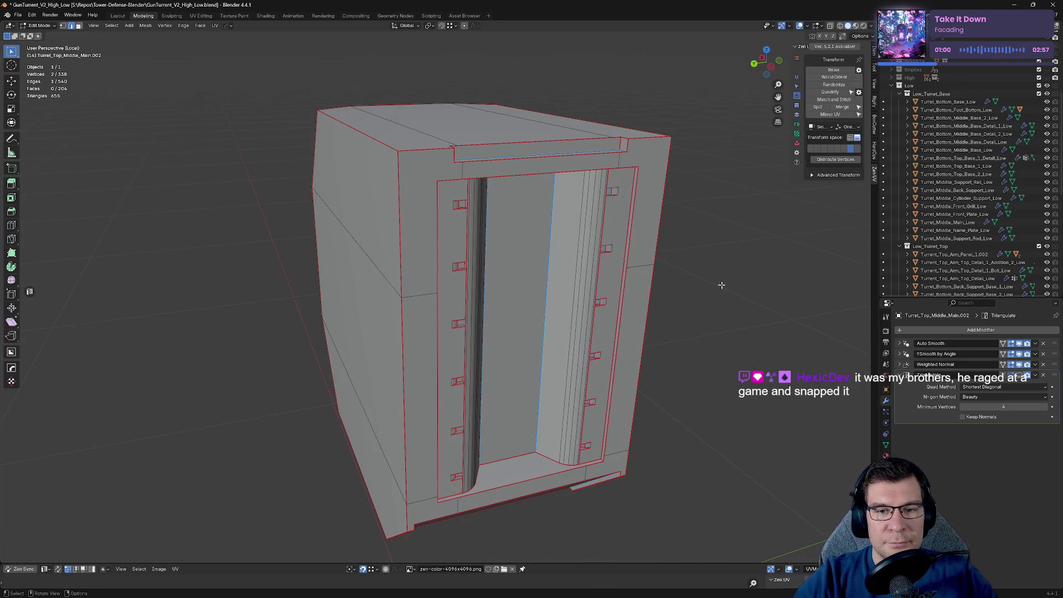
Step: Merge the stray vertex at the red bolt plate's corner at the last selected vertex
scroll(631, 313, up, 5)
mouse_move(600, 288)
middle_down()
mouse_move(510, 314)
mouse_move(434, 299)
middle_up()
scroll(215, 213, down, 4)
mouse_move(200, 303)
shift+middle_down()
mouse_move(259, 346)
mouse_move(437, 344)
shift+middle_up()
scroll(442, 345, up, 3)
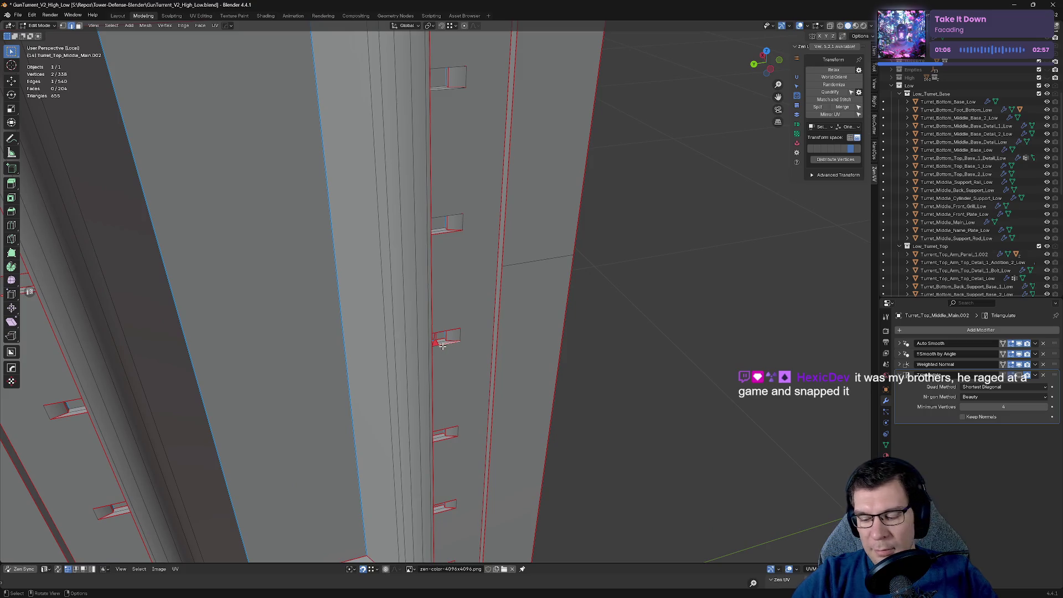
scroll(441, 346, up, 4)
mouse_move(265, 294)
shift+middle_down()
mouse_move(426, 318)
mouse_move(359, 296)
shift+middle_up()
click(412, 312)
key(m)
click(375, 338)
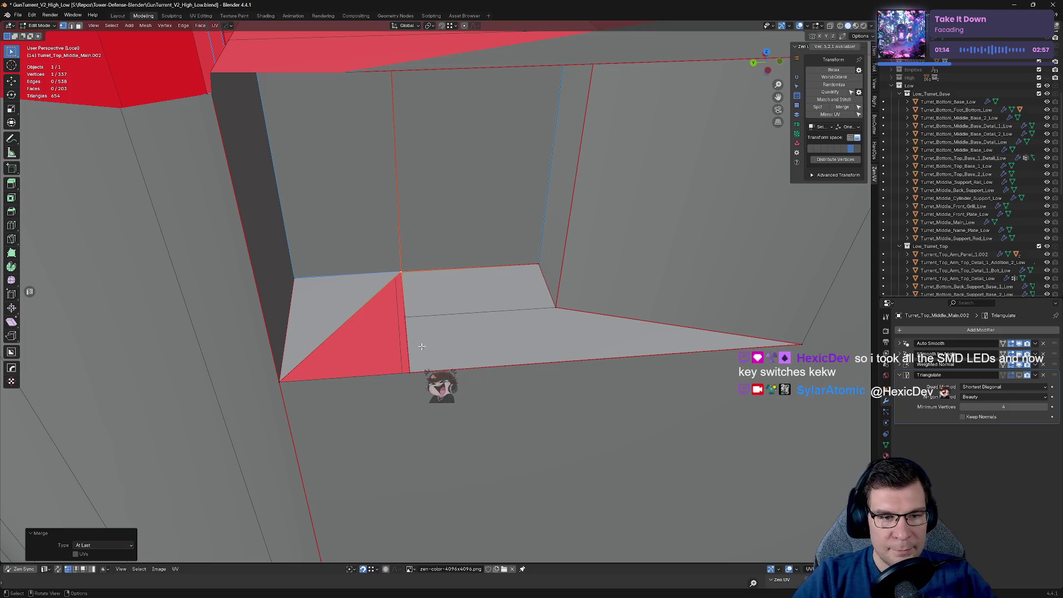
Step: Merge the recess's lower-left corner vertex with its neighbour
click(282, 382)
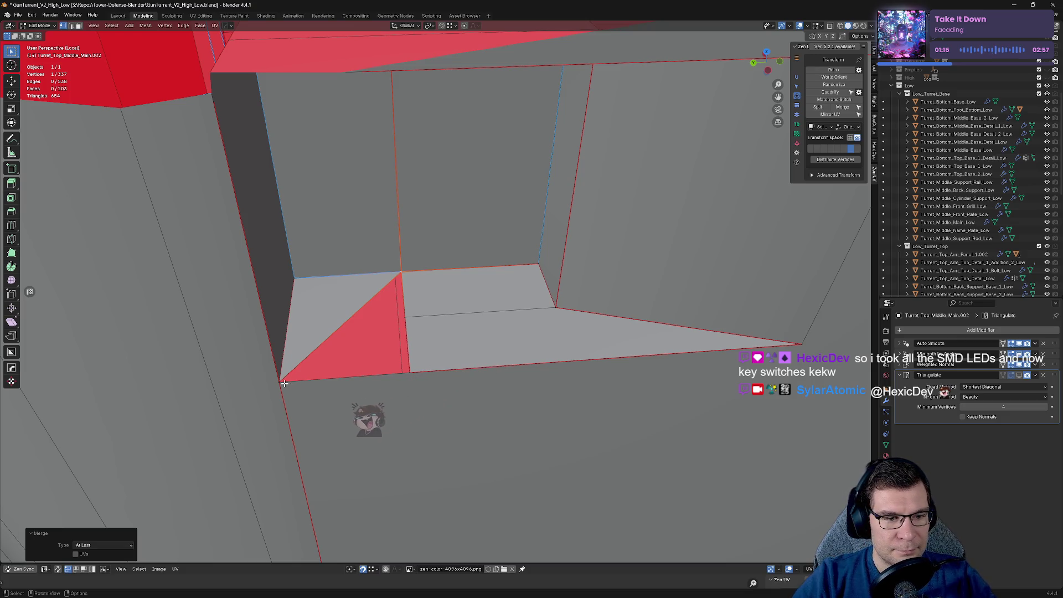
shift+click(411, 374)
key(m)
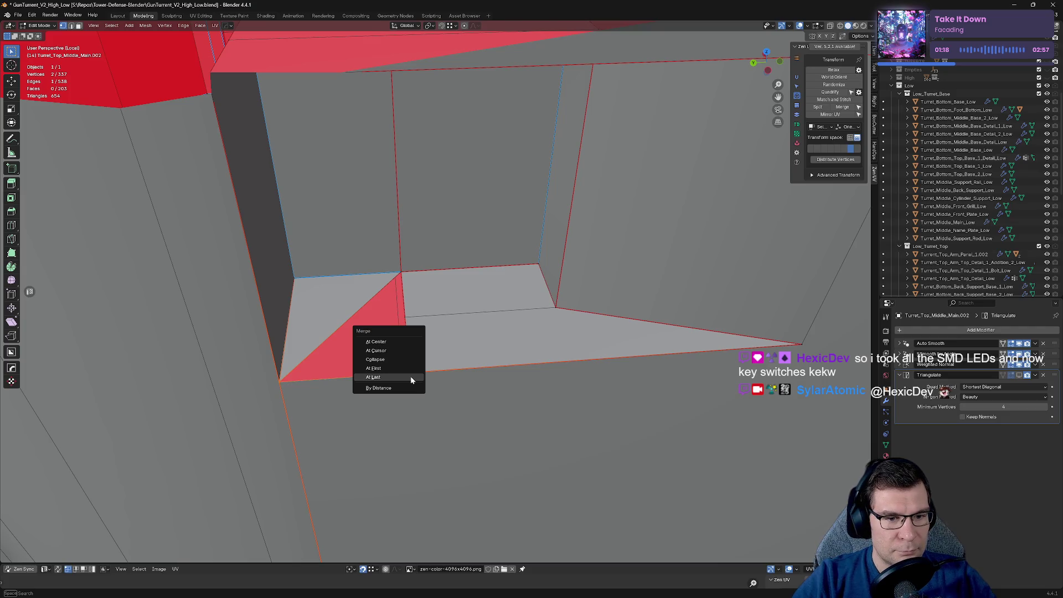
click(411, 368)
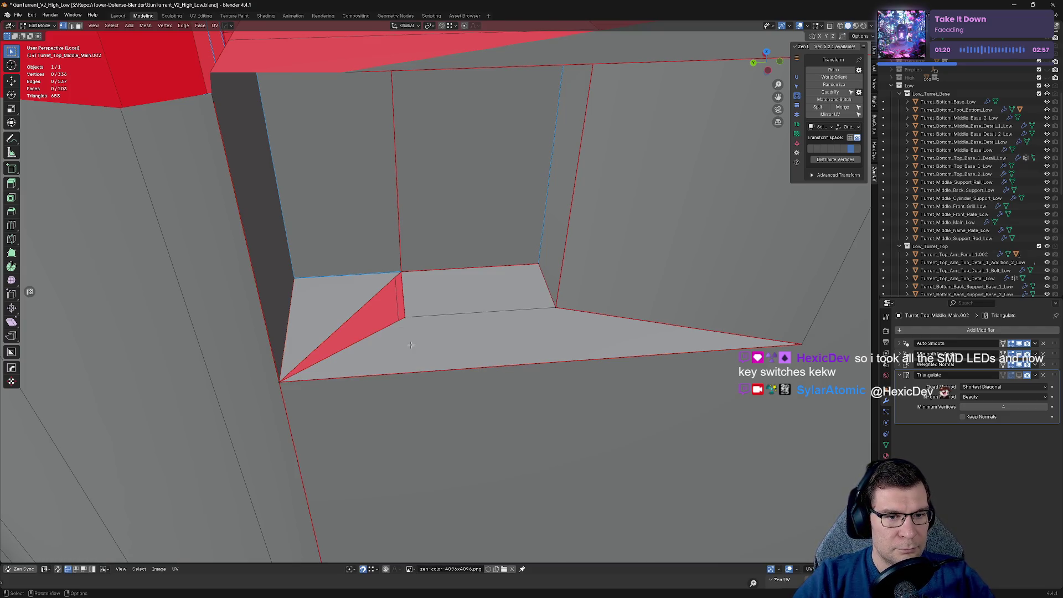
Step: Subdivide the recess floor edge and merge the new vertex at the first selected one
key(2)
click(355, 318)
mouse_move(355, 317)
shift+middle_down()
mouse_move(449, 291)
mouse_move(411, 284)
shift+middle_up()
key(ctrl+e)
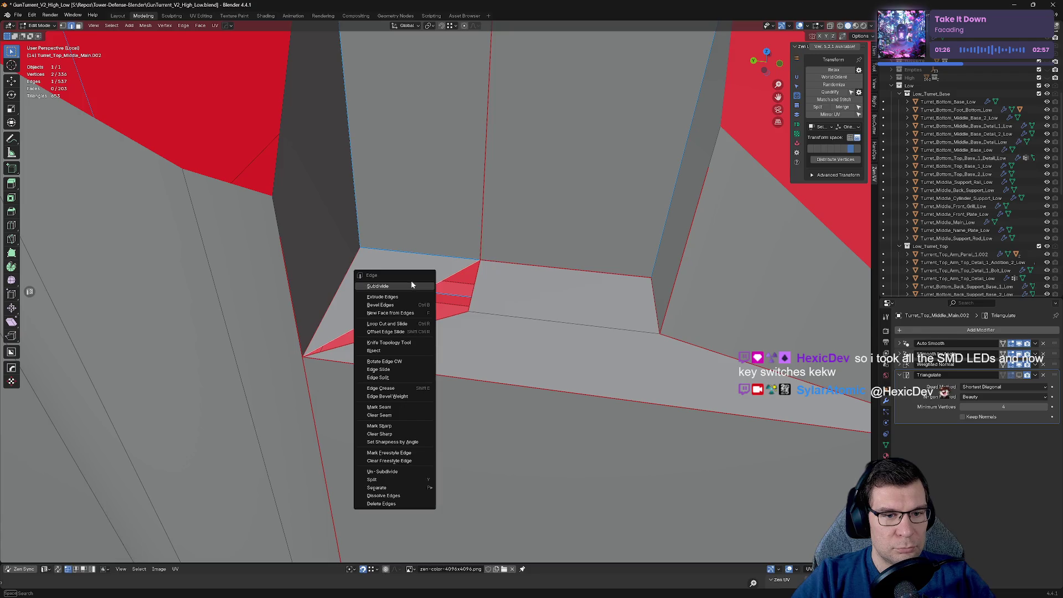
click(411, 285)
key(m)
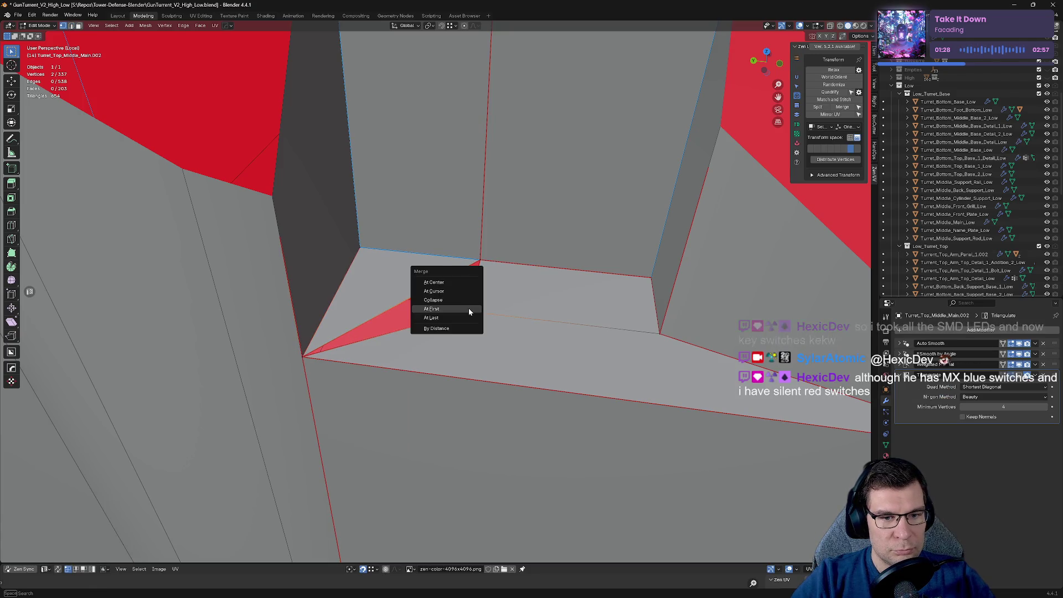
click(469, 312)
Step: Subdivide the floor's left edge and merge the dangling vertex into its midpoint
click(338, 292)
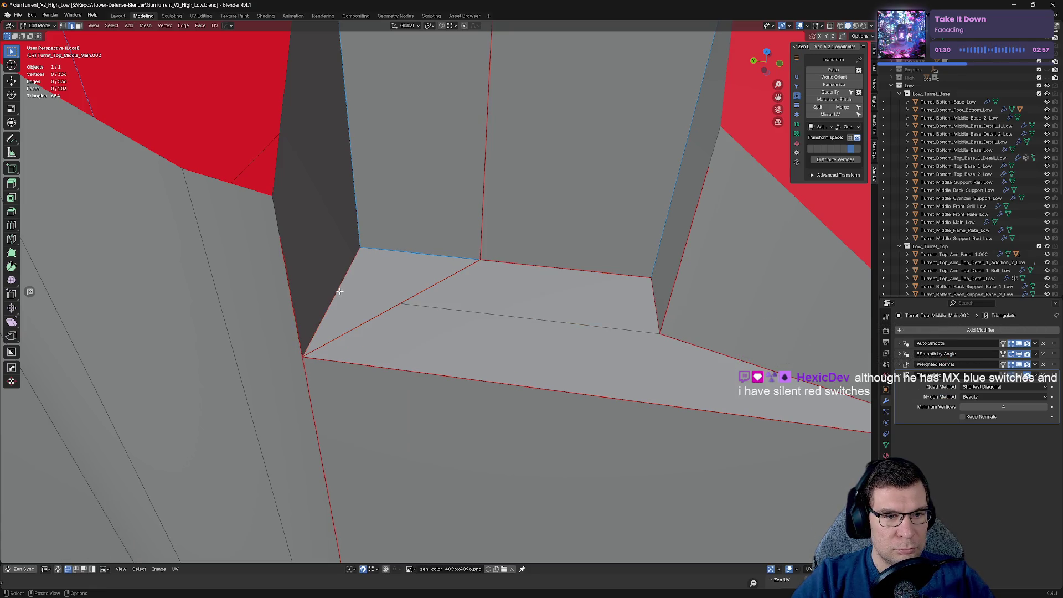
right_click(340, 290)
click(339, 291)
click(336, 295)
shift+click(399, 303)
key(m)
click(407, 305)
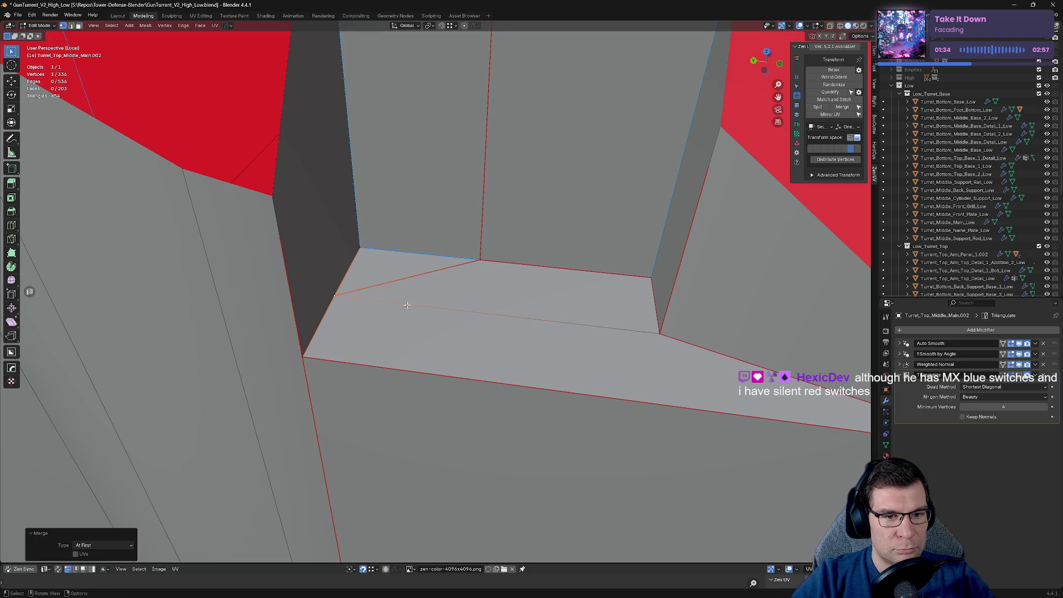
Step: Dissolve the diagonal edge across the recess floor, leaving one quad
key(2)
click(398, 280)
right_click(399, 293)
click(387, 335)
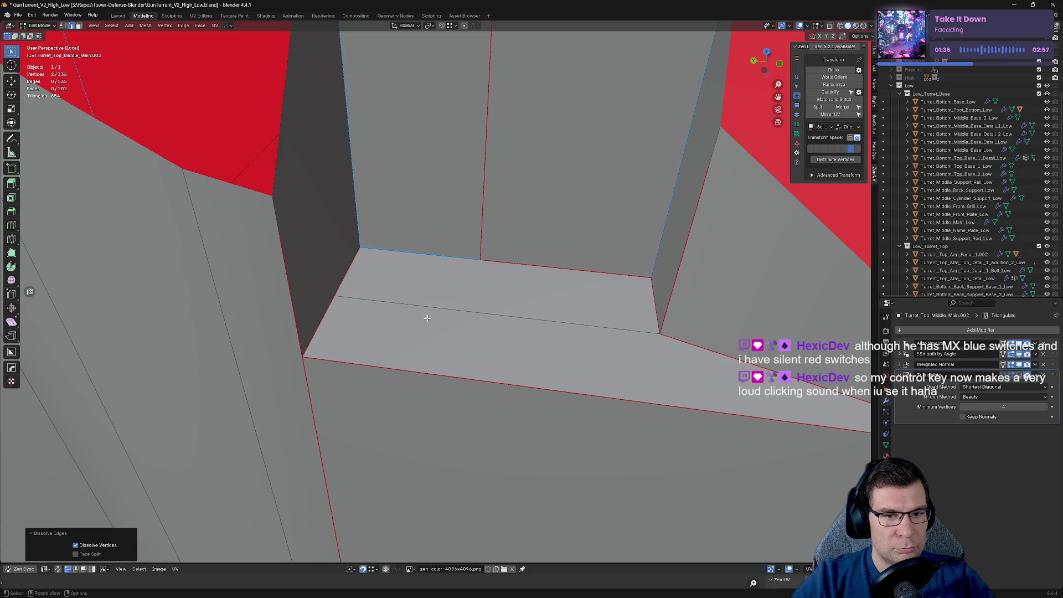
mouse_move(427, 318)
middle_down()
mouse_move(550, 221)
mouse_move(483, 257)
mouse_move(543, 187)
middle_up()
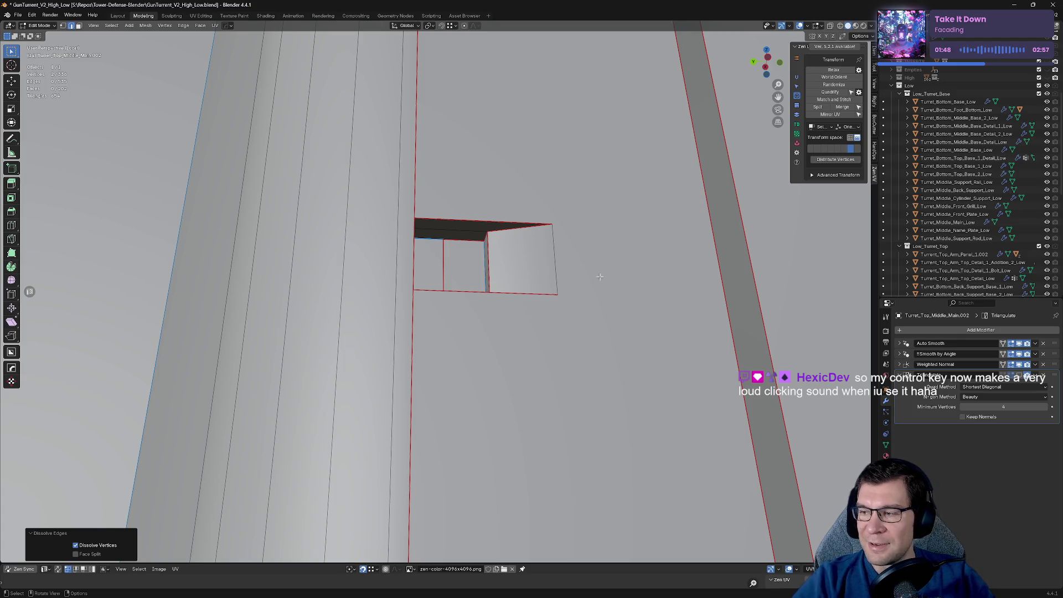
Step: Inspect the slot openings and wall panel, then save GunTurrent_V2_High_Low.blend
middle_drag(557, 254, 546, 208)
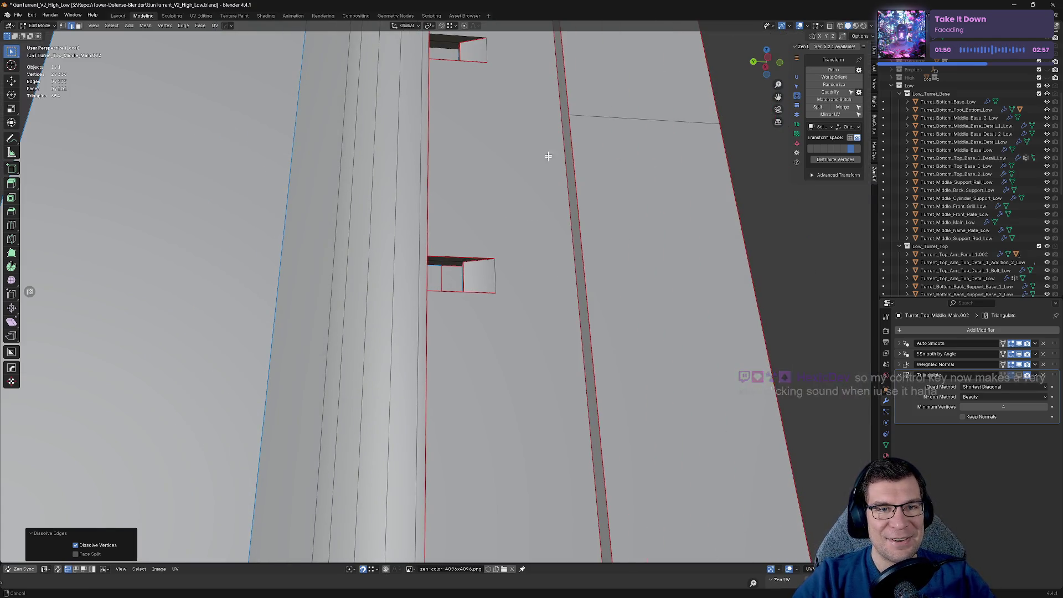
mouse_move(548, 159)
middle_down()
mouse_move(498, 375)
mouse_move(471, 288)
mouse_move(475, 304)
mouse_move(486, 266)
mouse_move(526, 403)
mouse_move(501, 63)
middle_up()
mouse_move(473, 280)
middle_down()
mouse_move(467, 260)
mouse_move(454, 275)
mouse_move(455, 337)
mouse_move(488, 268)
mouse_move(498, 166)
mouse_move(506, 198)
mouse_move(524, 178)
mouse_move(524, 197)
mouse_move(522, 149)
mouse_move(541, 161)
mouse_move(526, 166)
mouse_move(493, 294)
mouse_move(529, 128)
middle_up()
scroll(529, 128, down, 5)
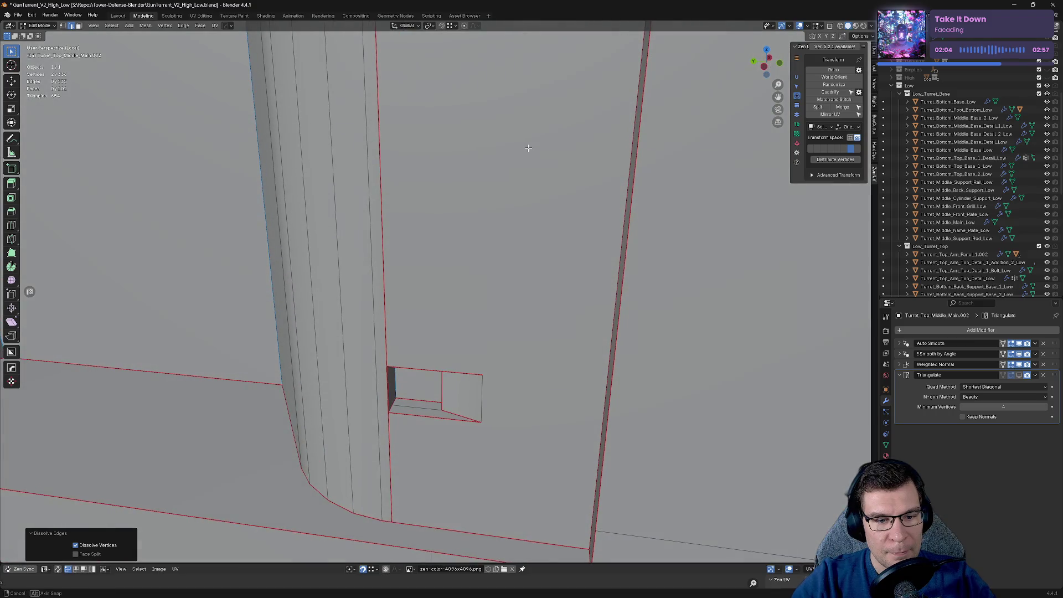
key(ctrl+s)
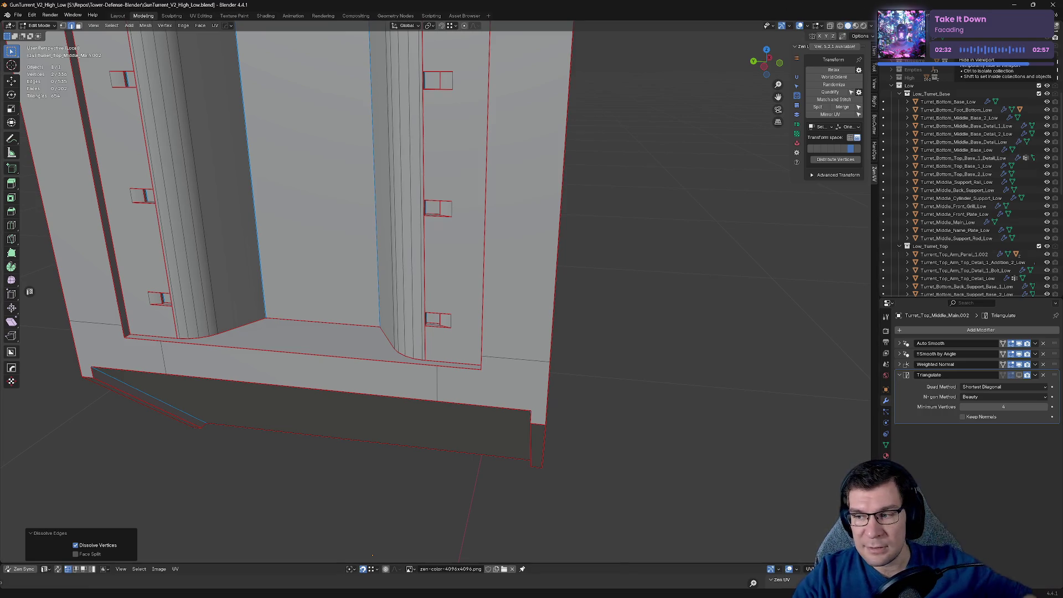
Step: Look over the housing from other angles and return to Object Mode
mouse_move(266, 360)
middle_down()
mouse_move(263, 334)
mouse_move(289, 336)
mouse_move(362, 303)
middle_up()
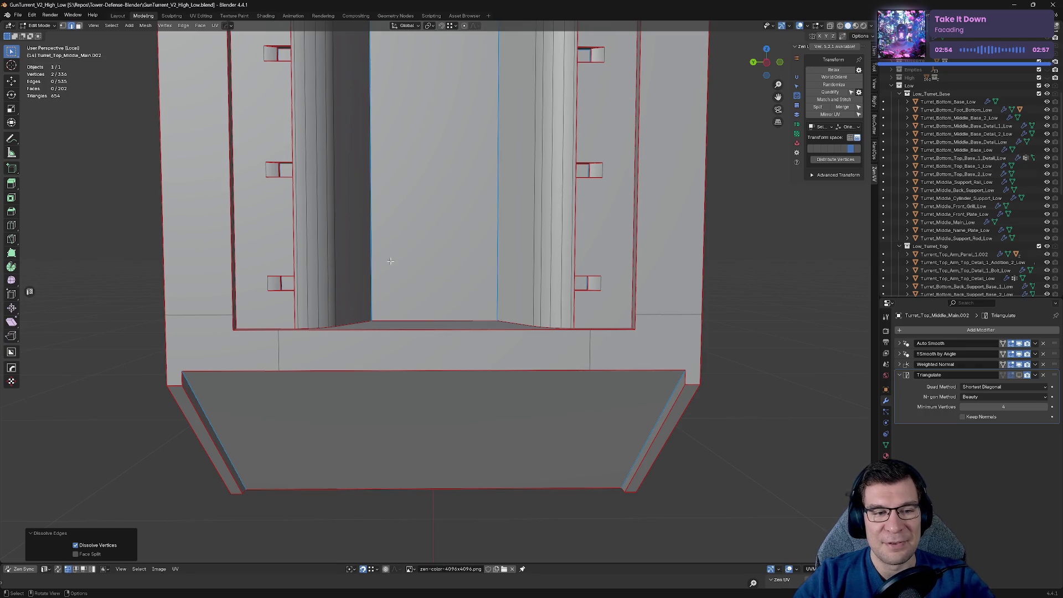
middle_drag(391, 261, 414, 268)
scroll(439, 293, down, 8)
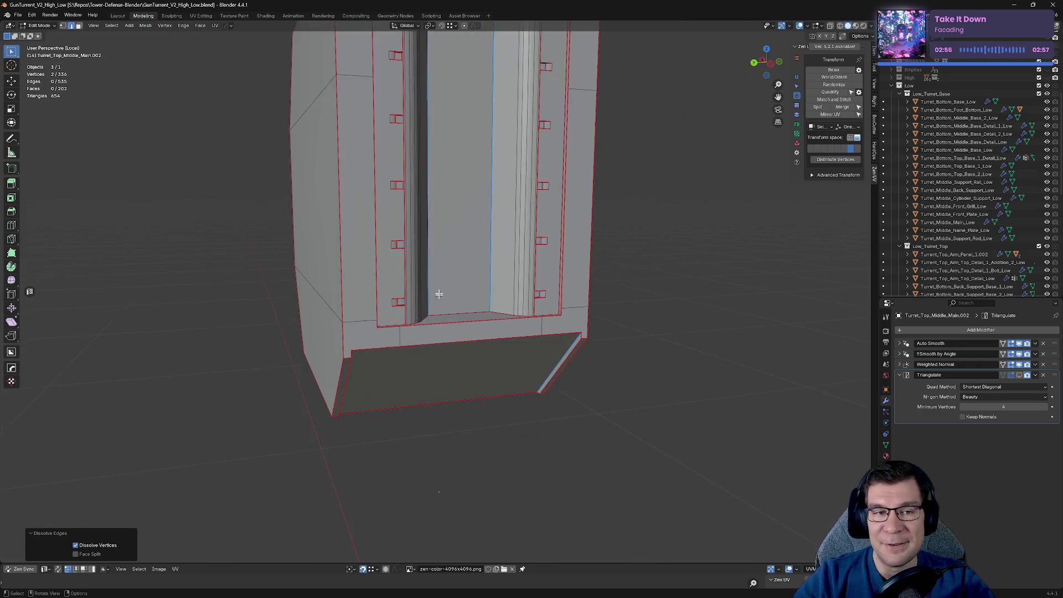
key(Tab)
Step: Apply HardOps Sharpen for a Keep Sharp Weighted Normal modifier and view it under a red matcap
key(q)
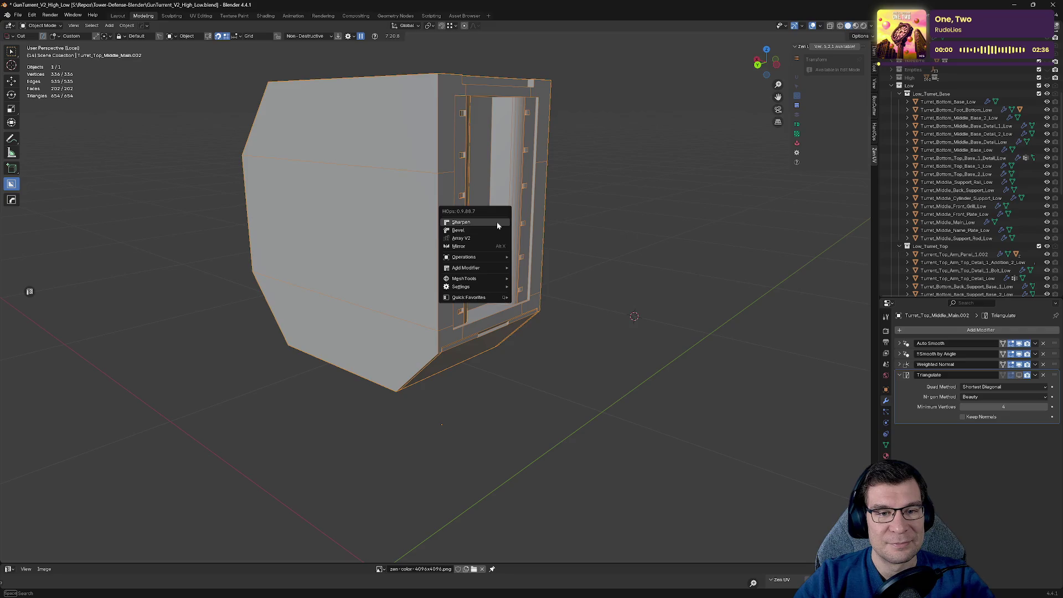
click(495, 221)
middle_drag(496, 224, 487, 208)
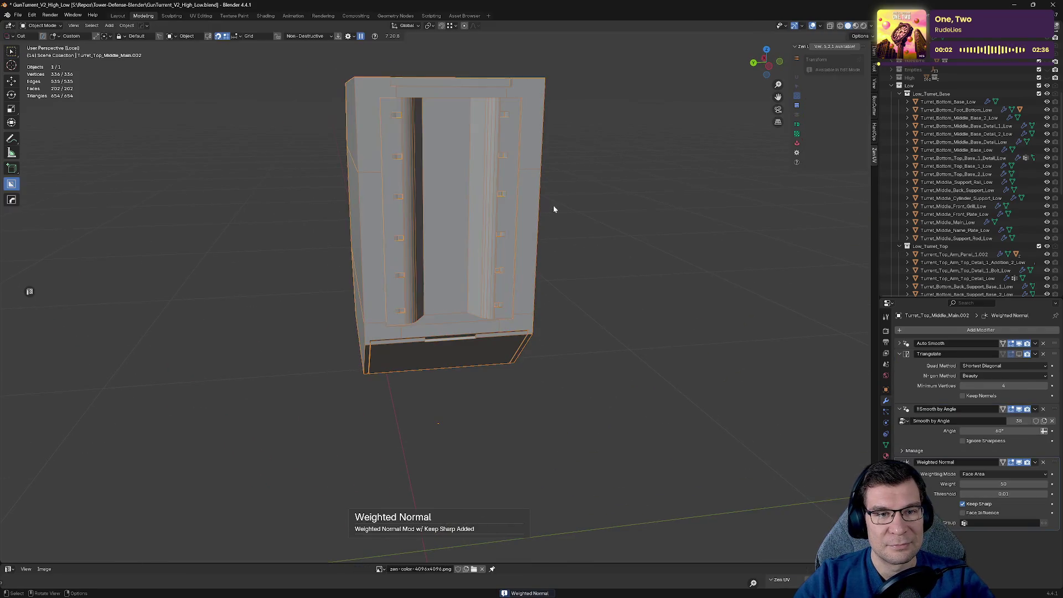
click(870, 25)
click(864, 63)
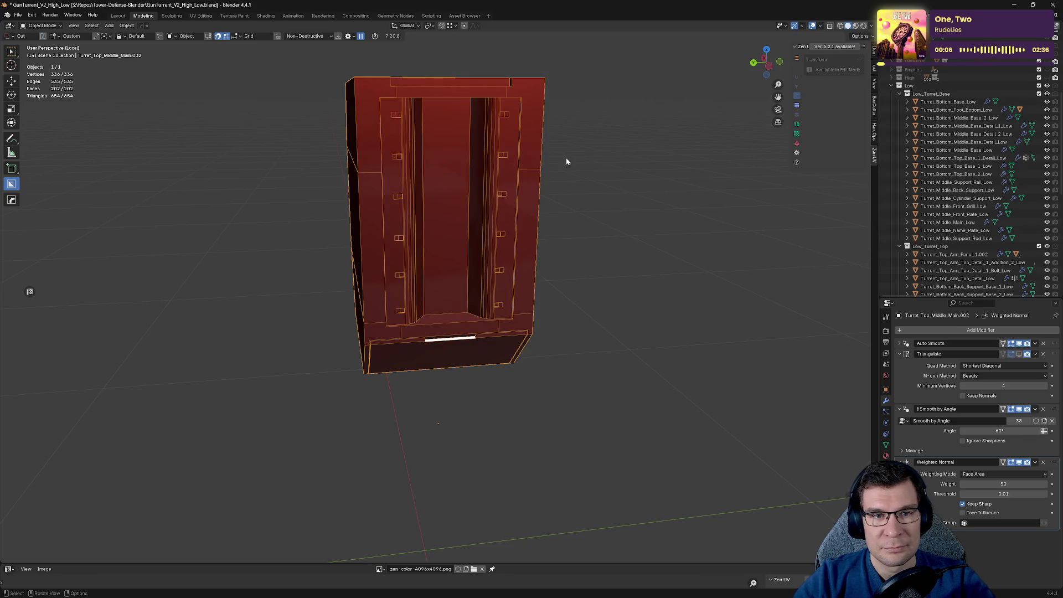
mouse_move(533, 159)
middle_down()
mouse_move(705, 158)
mouse_move(717, 178)
mouse_move(697, 192)
middle_up()
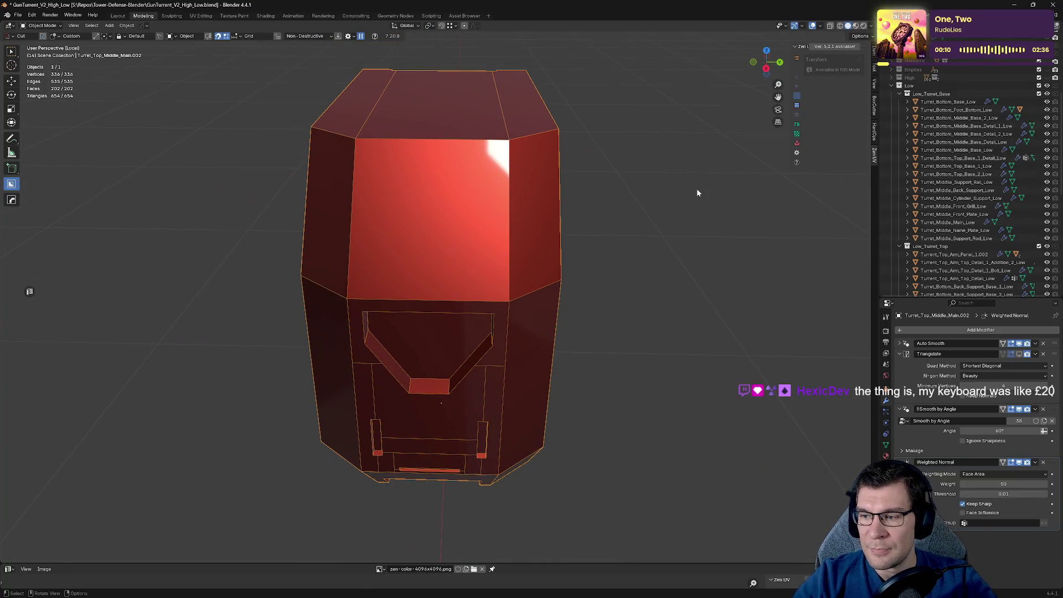
mouse_move(636, 176)
middle_down()
mouse_move(663, 176)
mouse_move(680, 120)
mouse_move(643, 92)
mouse_move(646, 28)
mouse_move(534, 128)
mouse_move(486, 133)
mouse_move(488, 95)
mouse_move(439, 208)
mouse_move(423, 192)
mouse_move(344, 219)
mouse_move(352, 237)
mouse_move(421, 223)
middle_up()
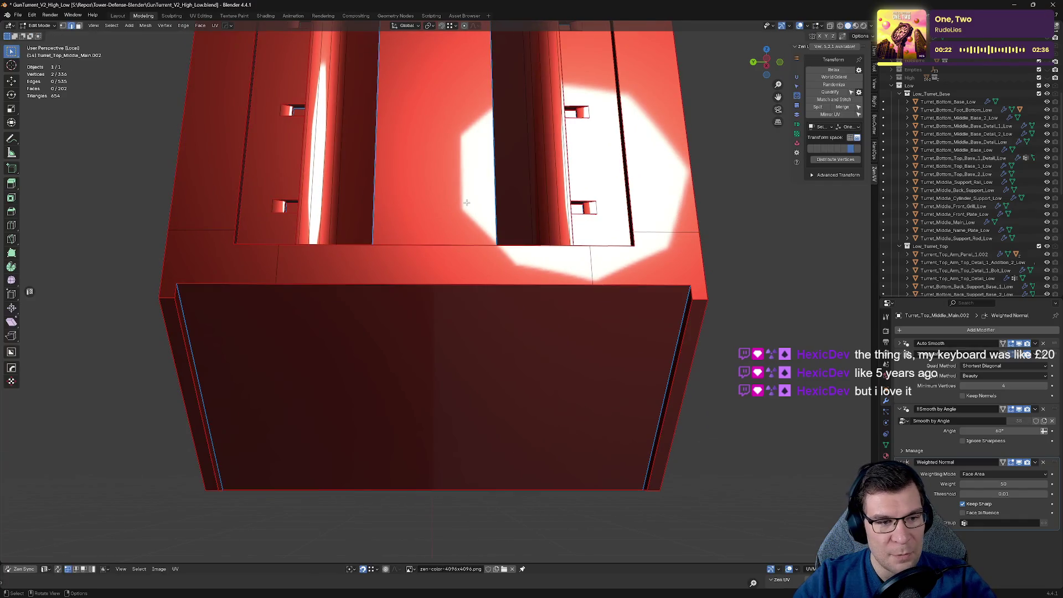
Step: Restore plain grey Studio lighting and go back into Edit Mode
click(855, 26)
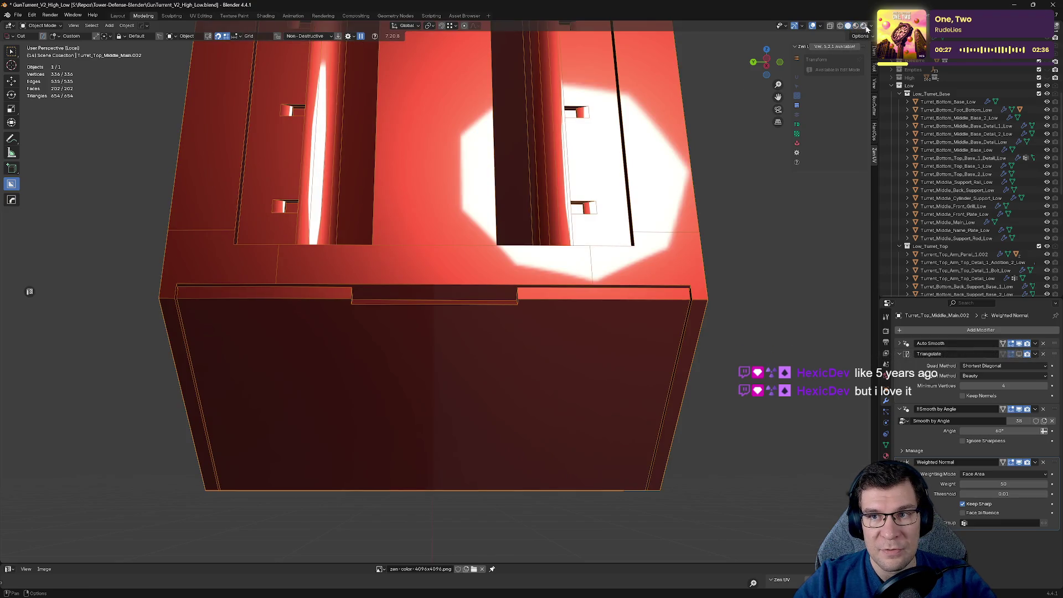
click(870, 26)
click(856, 84)
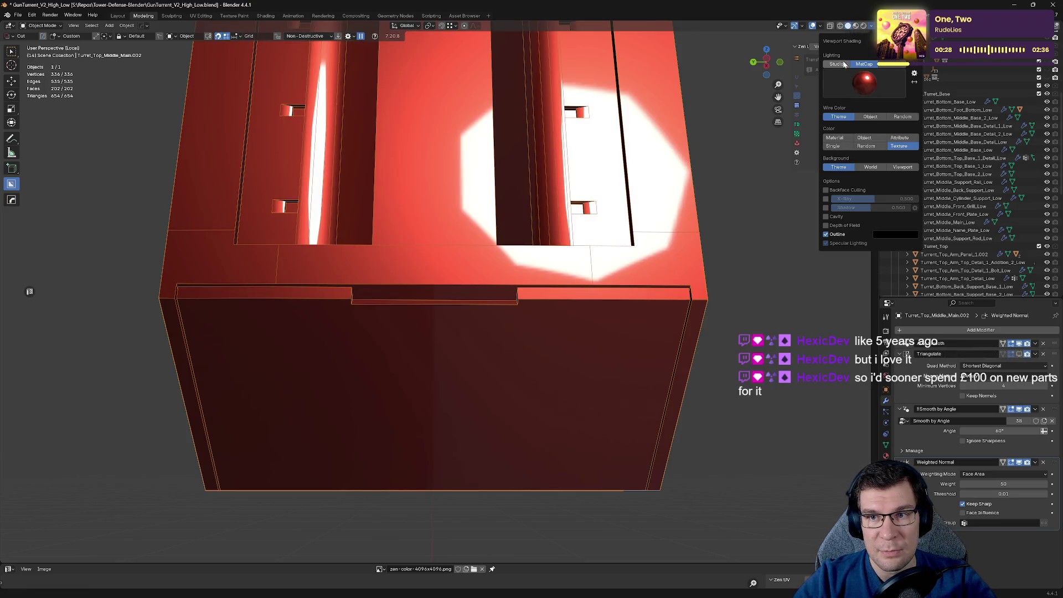
mouse_move(555, 224)
middle_down()
mouse_move(588, 251)
mouse_move(562, 230)
mouse_move(562, 290)
mouse_move(616, 264)
mouse_move(390, 212)
middle_up()
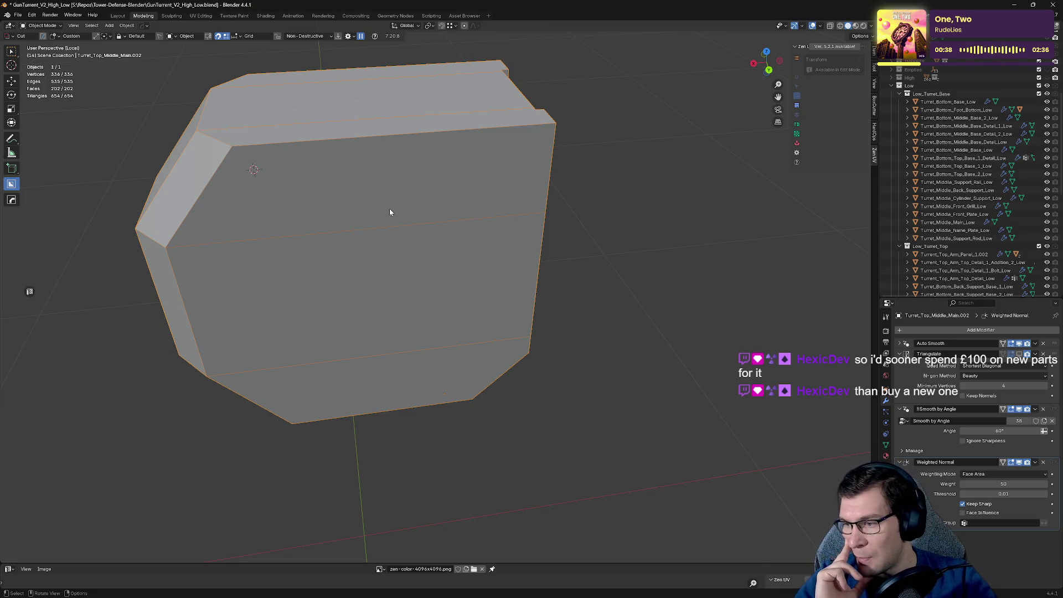
key(Tab)
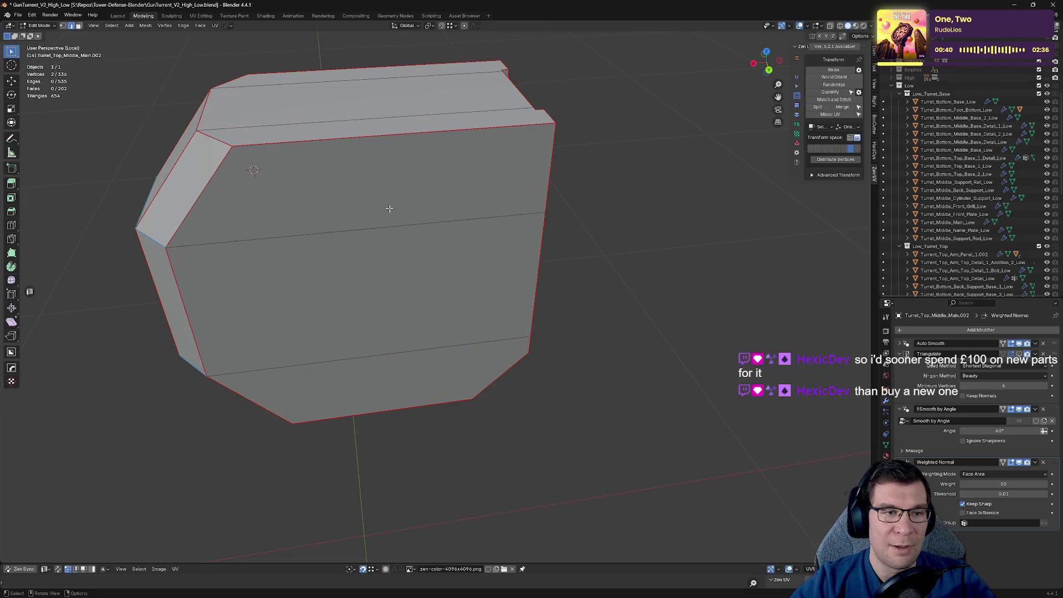
Step: Mark the top ledge edge as a seam and display the UV checker texture on the housing
key(Tab)
key(q)
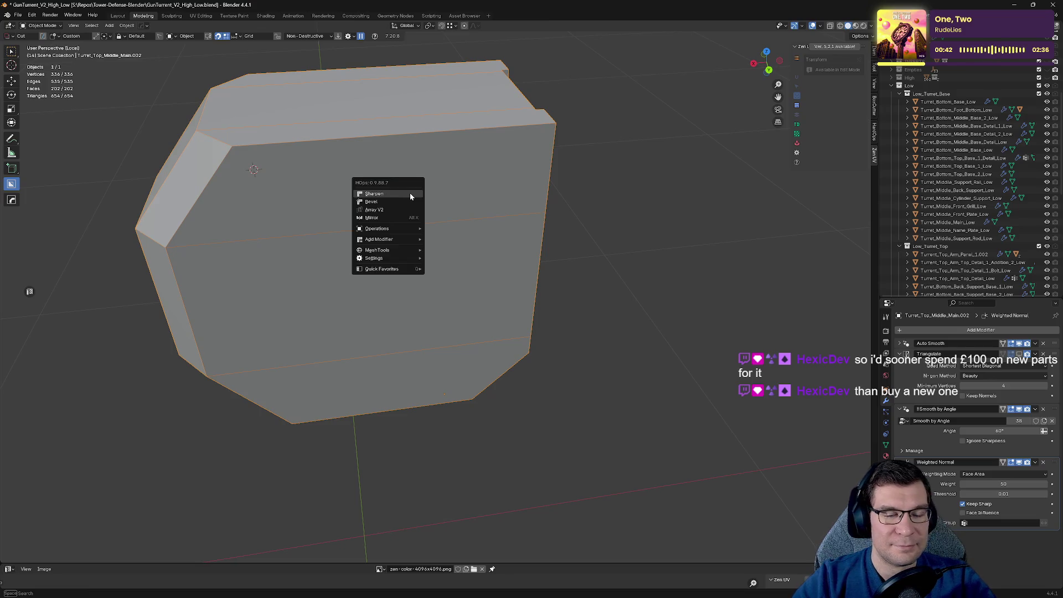
click(410, 193)
mouse_move(504, 166)
middle_down()
mouse_move(480, 148)
mouse_move(519, 245)
mouse_move(487, 230)
mouse_move(557, 266)
mouse_move(384, 280)
middle_up()
key(Tab)
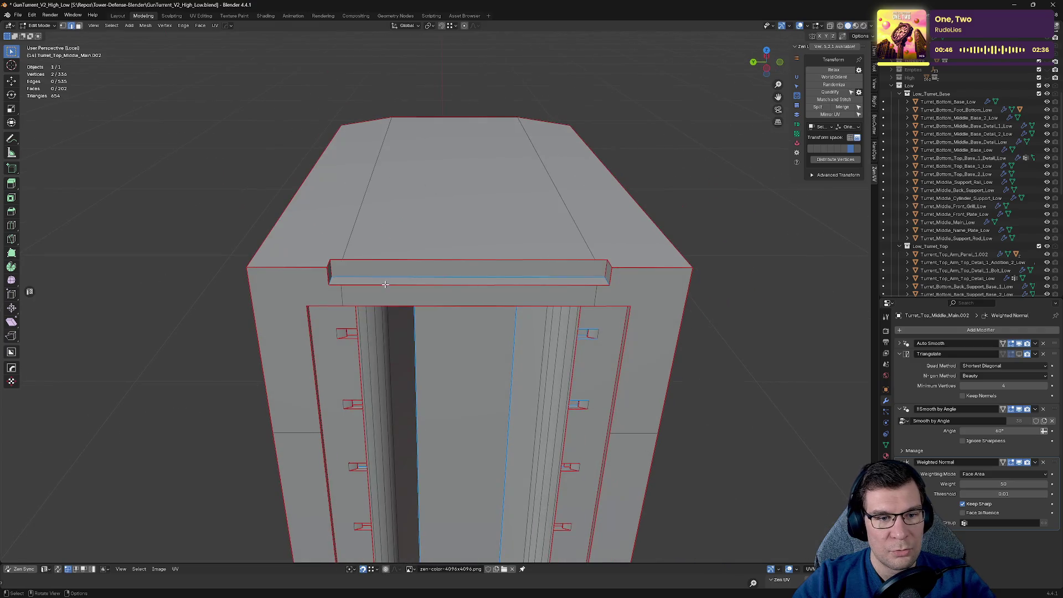
click(384, 275)
key(alt+e)
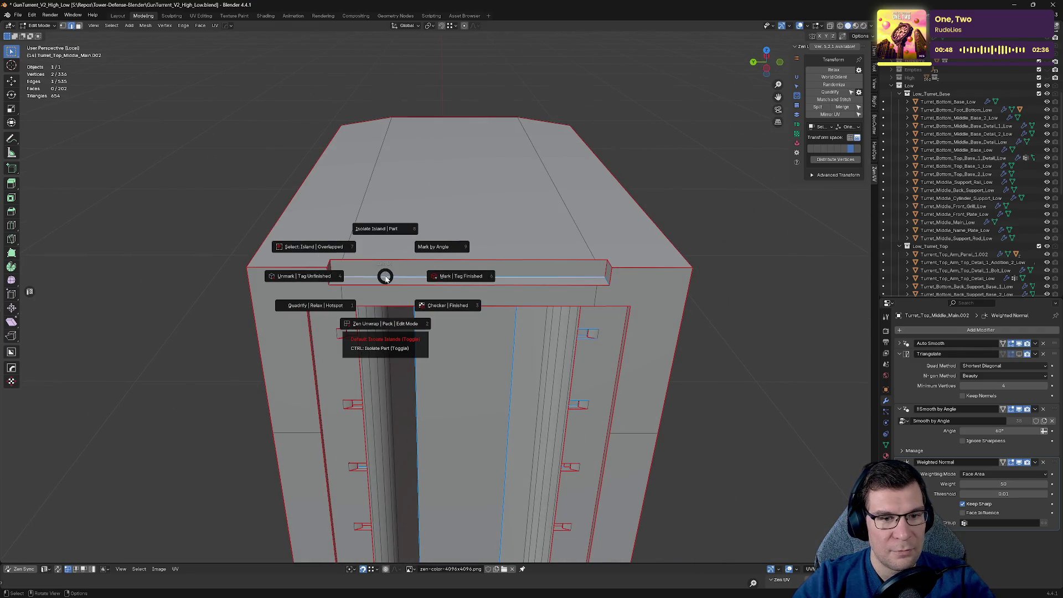
click(471, 276)
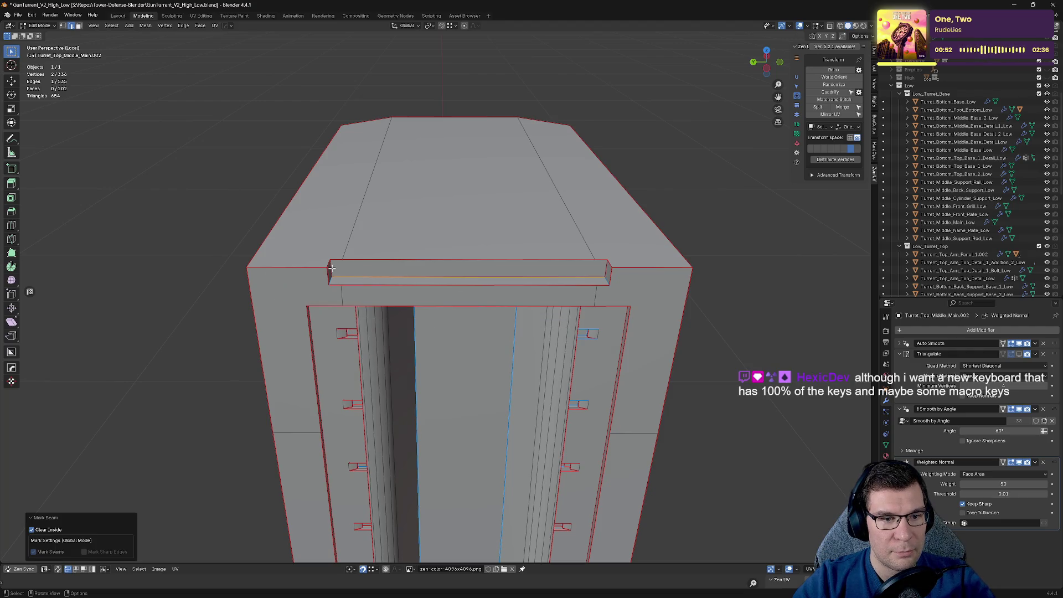
key(alt+e)
click(456, 297)
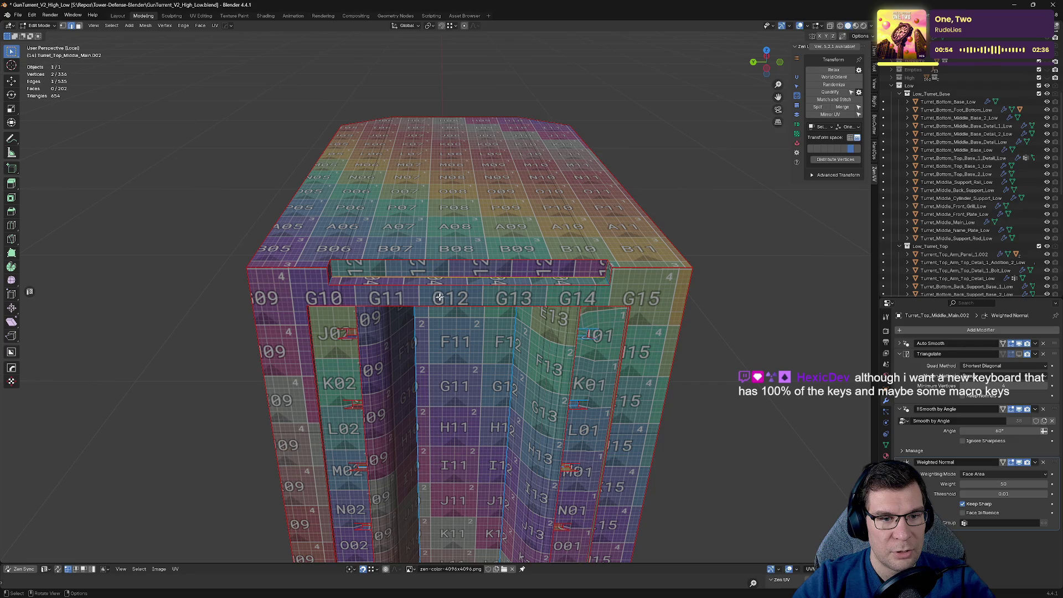
Step: Mark three more ledge slot edges as seams
scroll(439, 297, up, 5)
mouse_move(438, 297)
middle_down()
mouse_move(370, 373)
mouse_move(646, 239)
mouse_move(625, 242)
middle_up()
shift+click(370, 373)
shift+click(579, 180)
shift+click(587, 213)
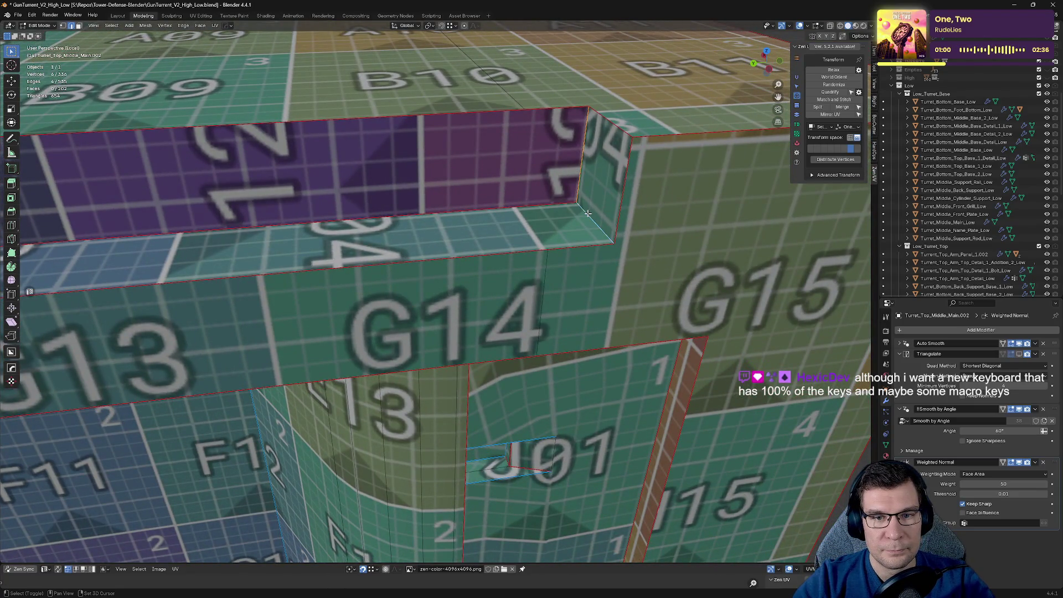
key(alt+q)
click(636, 214)
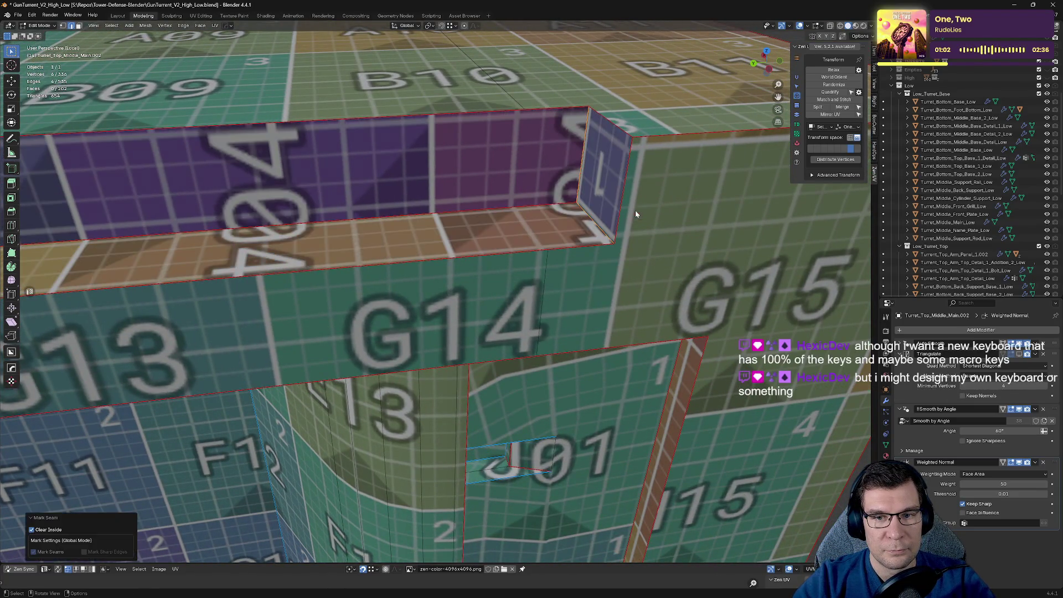
Step: Select two top-front ledge edges and look over the ledge and long side face
scroll(635, 214, down, 5)
middle_drag(589, 233, 496, 356)
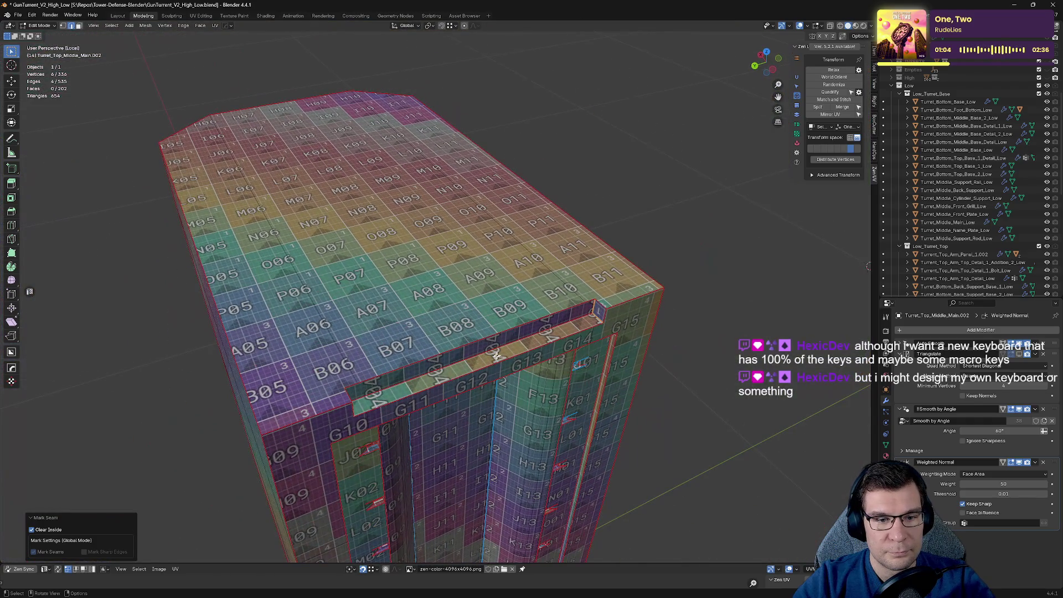
click(339, 402)
shift+click(363, 381)
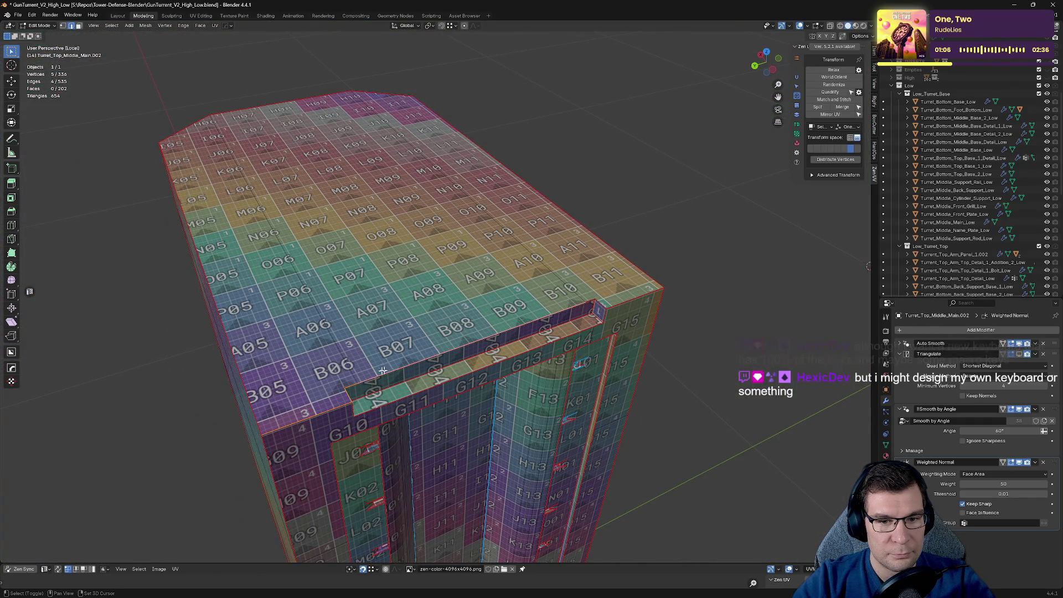
scroll(333, 375, up, 4)
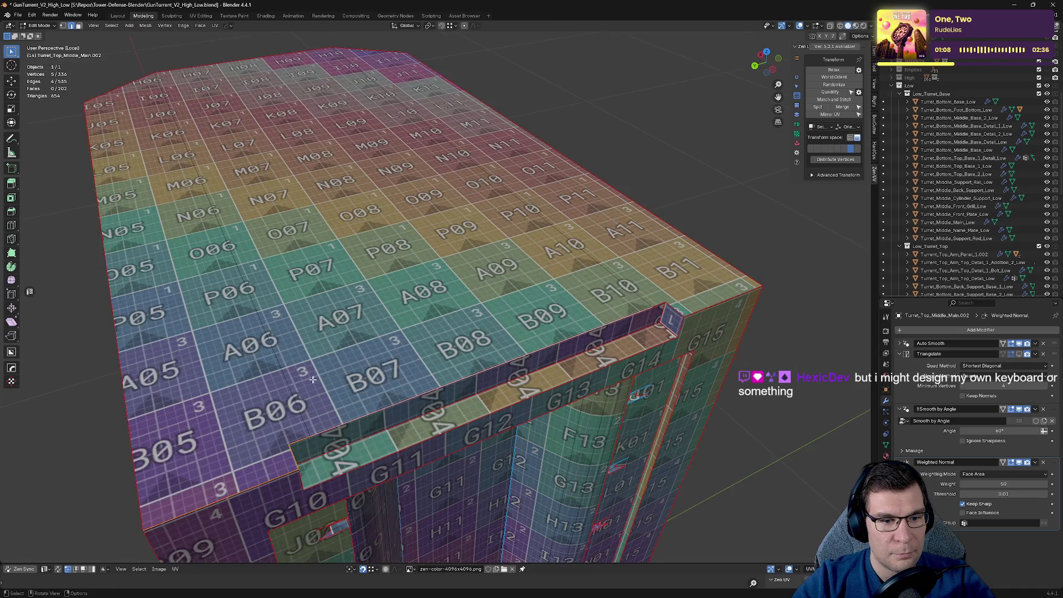
middle_drag(542, 376, 529, 355)
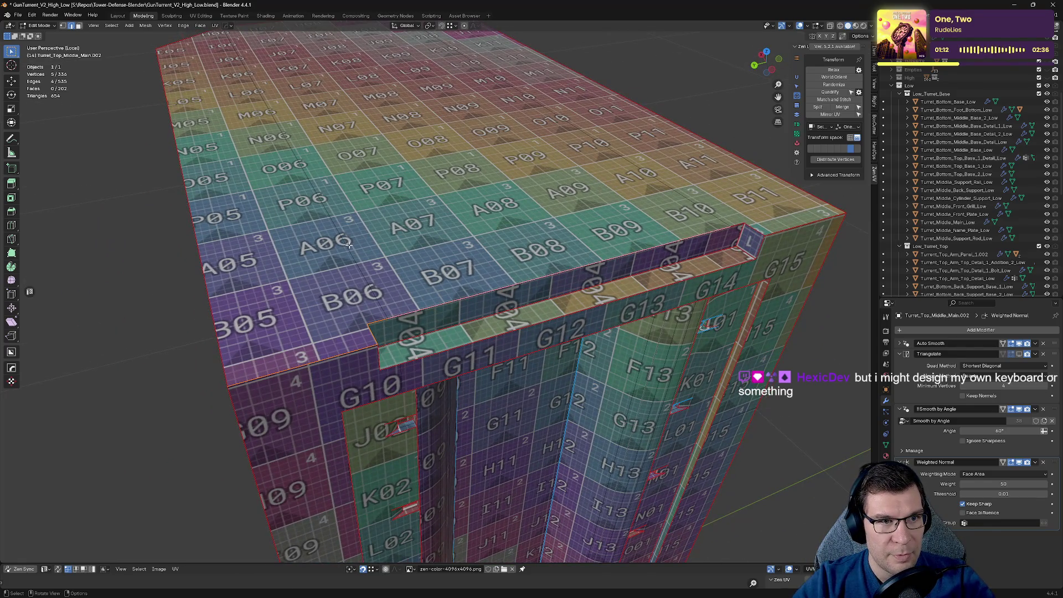
scroll(397, 321, down, 4)
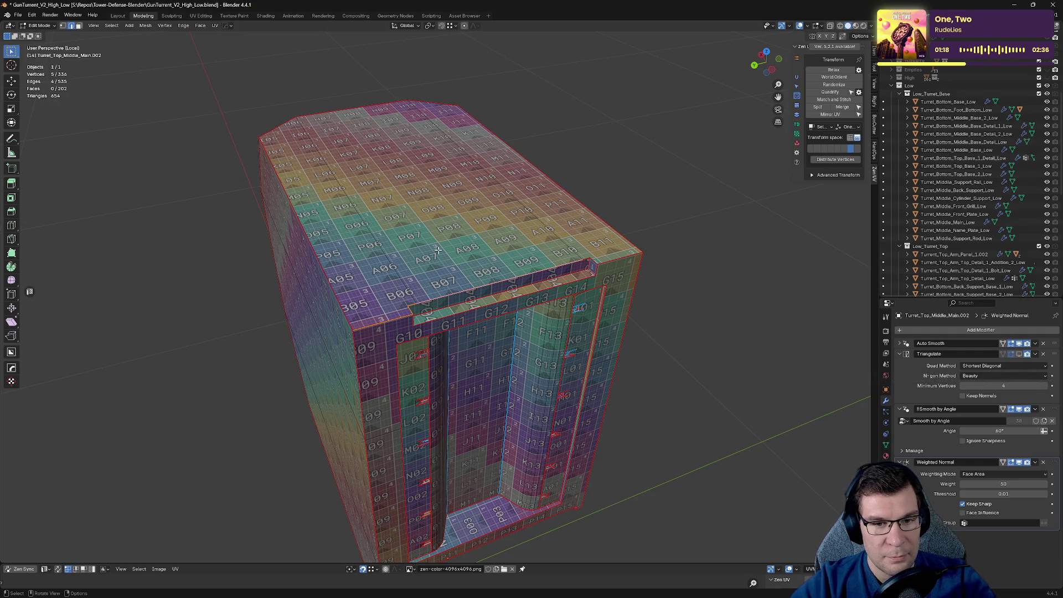
middle_drag(261, 123, 346, 164)
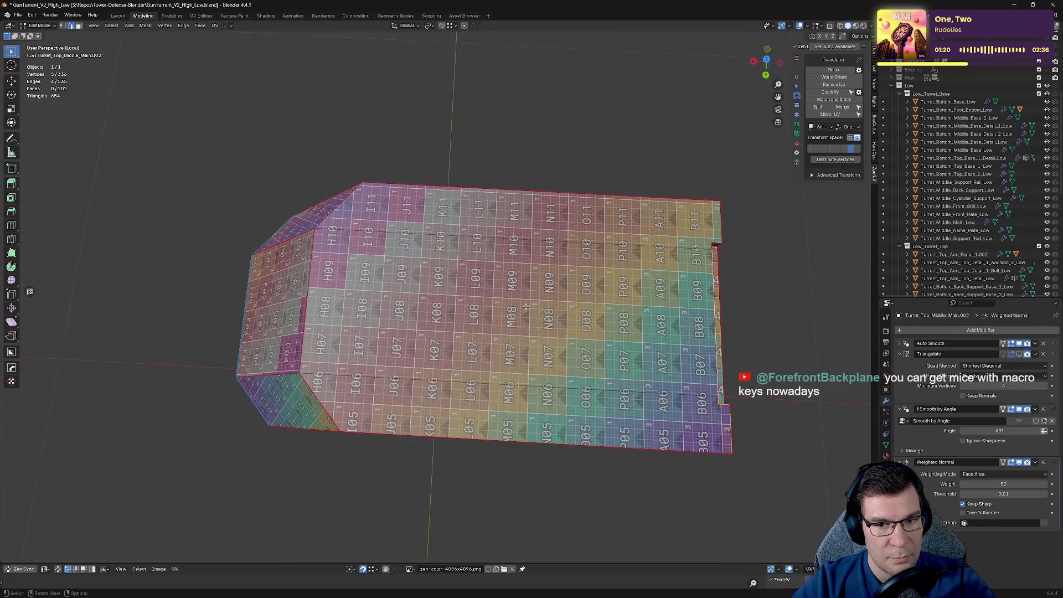
shift+middle_drag(510, 295, 564, 283)
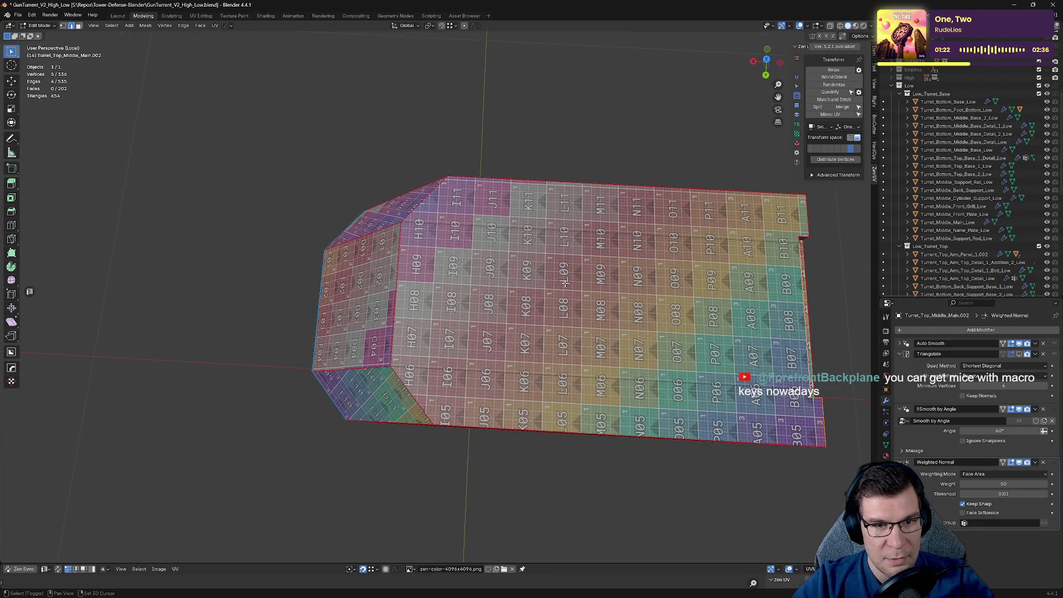
Step: Cut a new edge between the selected pair of vertices with J
click(445, 177)
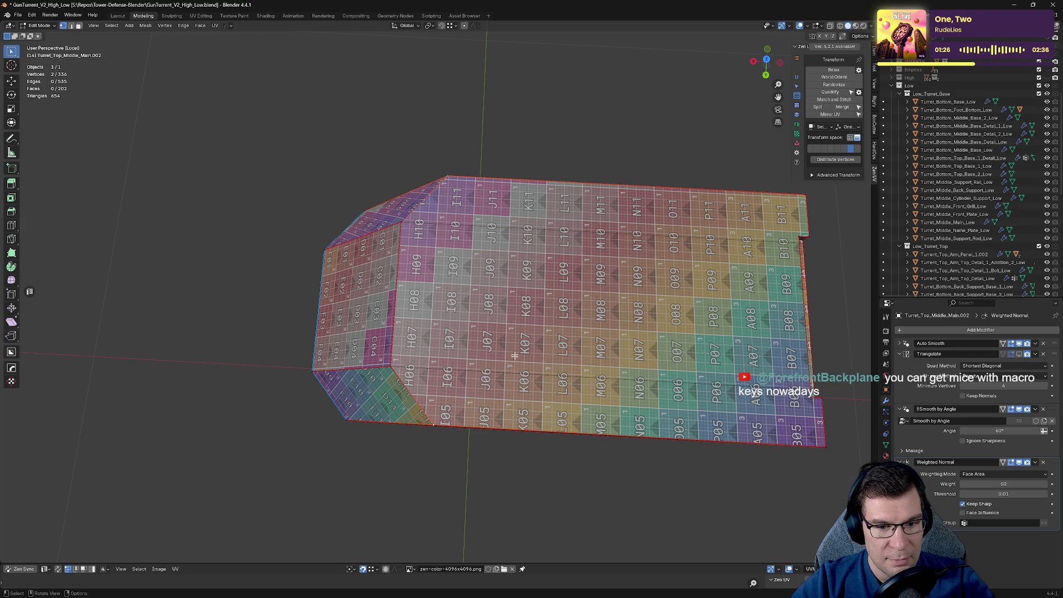
mouse_move(493, 315)
middle_down()
mouse_move(527, 346)
mouse_move(587, 353)
middle_up()
scroll(587, 353, up, 5)
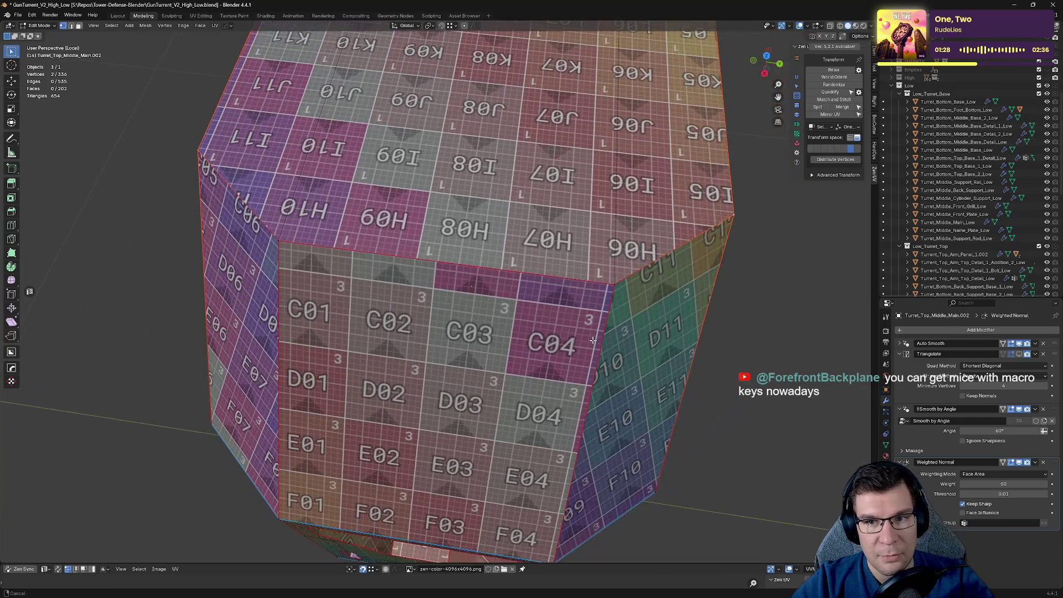
key(j)
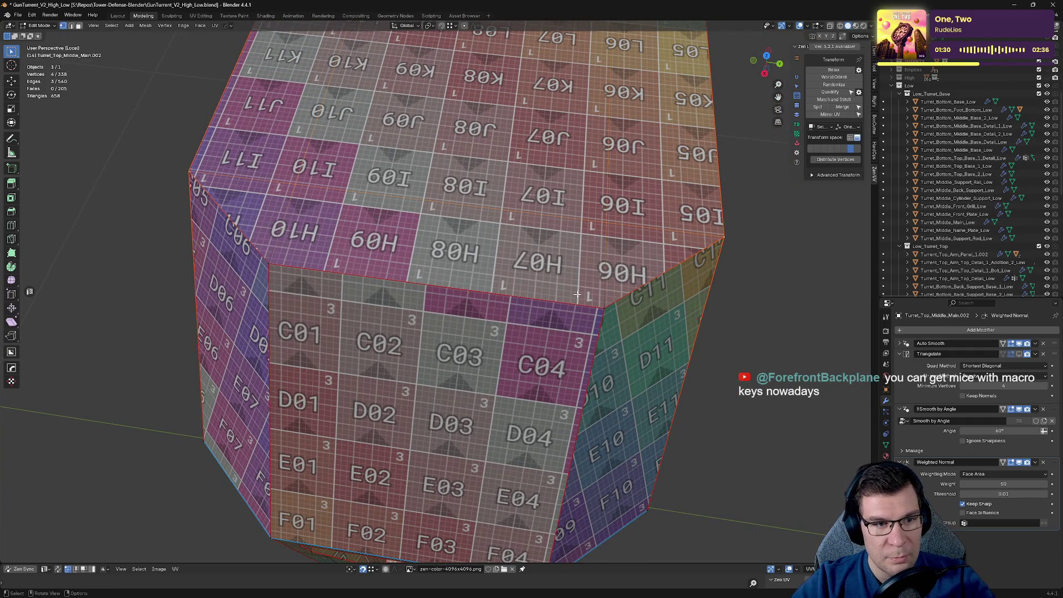
Step: Dissolve the unwanted edge on the top face
scroll(574, 267, down, 3)
click(650, 206)
middle_drag(650, 205, 644, 360)
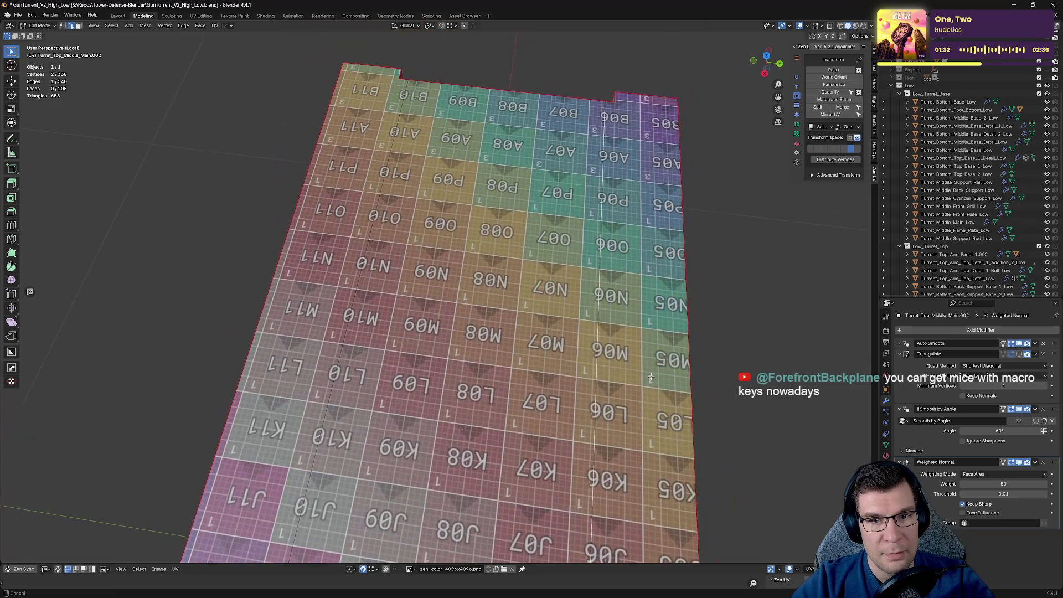
key(x)
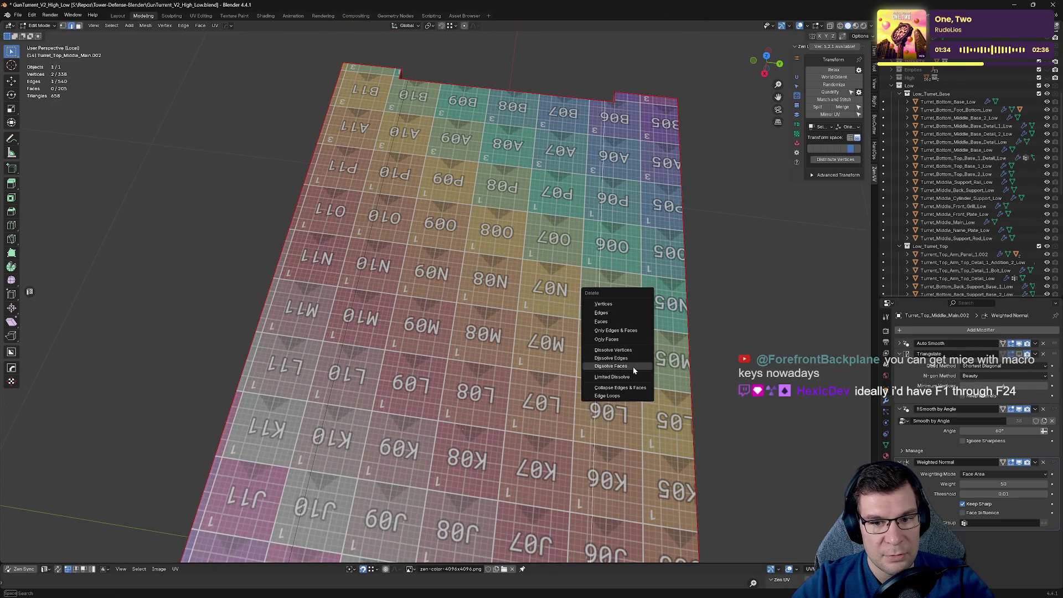
click(633, 367)
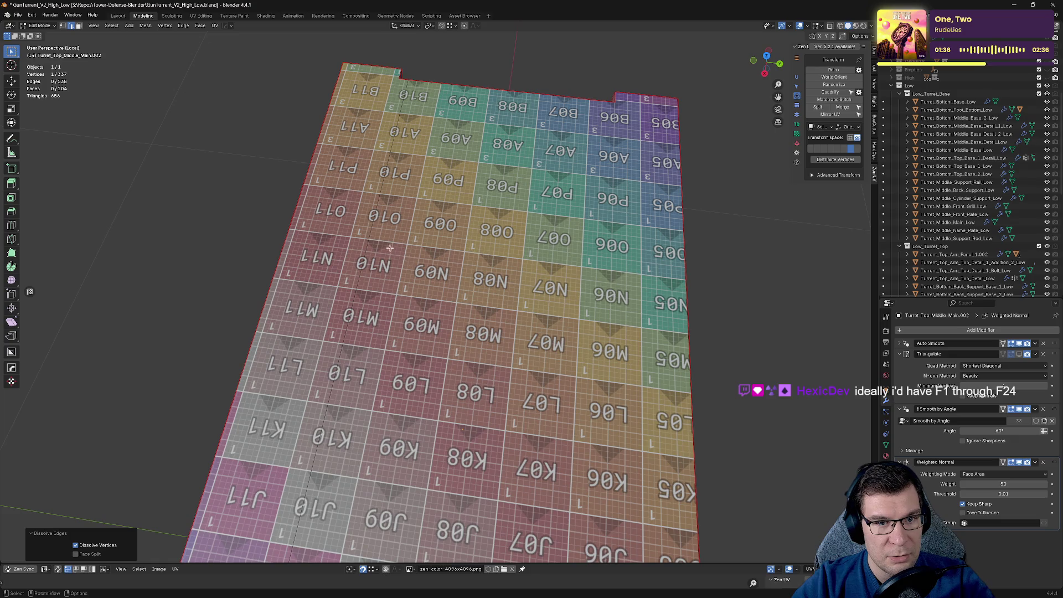
Step: Dissolve the leftover edges and vertex, then subdivide the selected top edge
key(x)
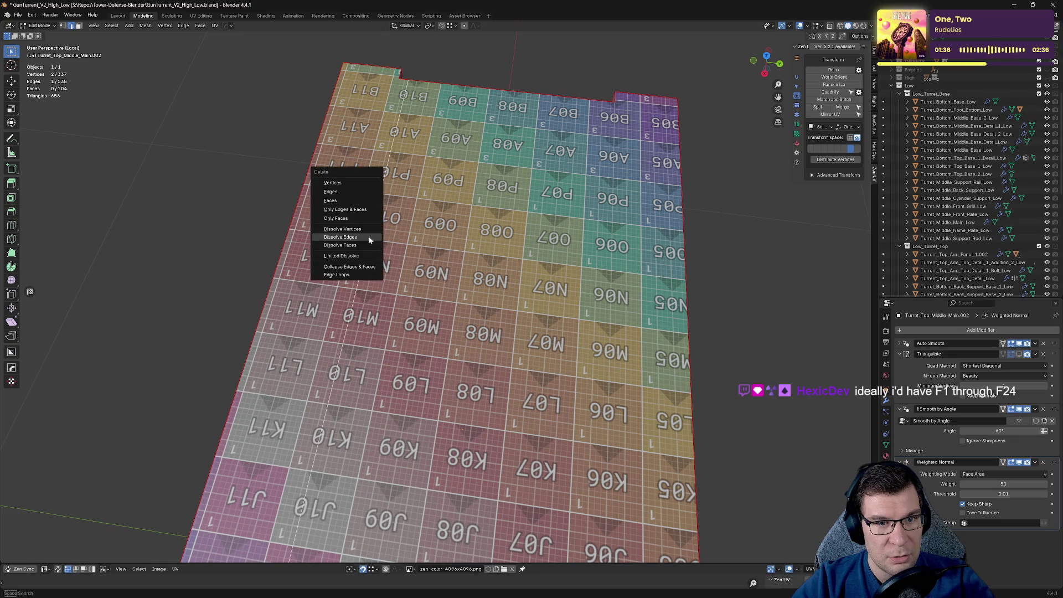
click(367, 236)
mouse_move(367, 236)
middle_down()
mouse_move(580, 269)
mouse_move(606, 341)
middle_up()
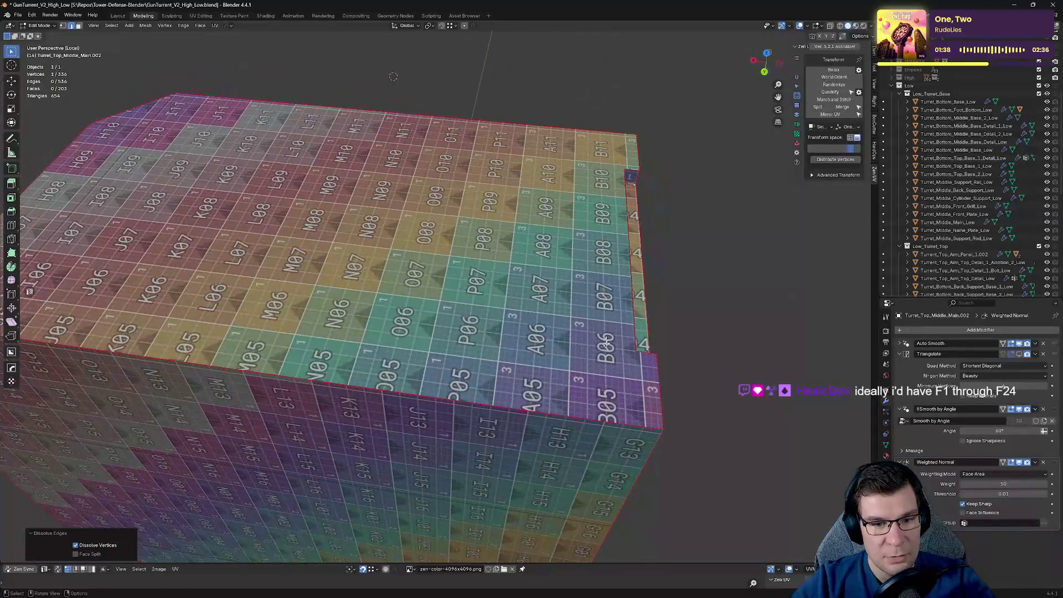
scroll(581, 360, up, 5)
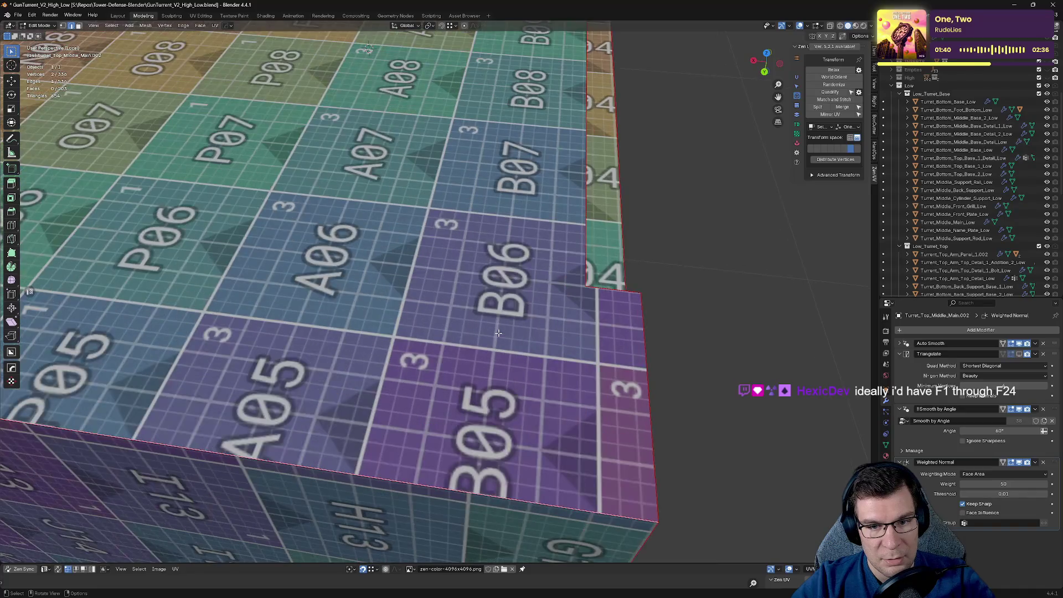
shift+scroll(498, 333, down, 3)
right_click(498, 332)
click(503, 342)
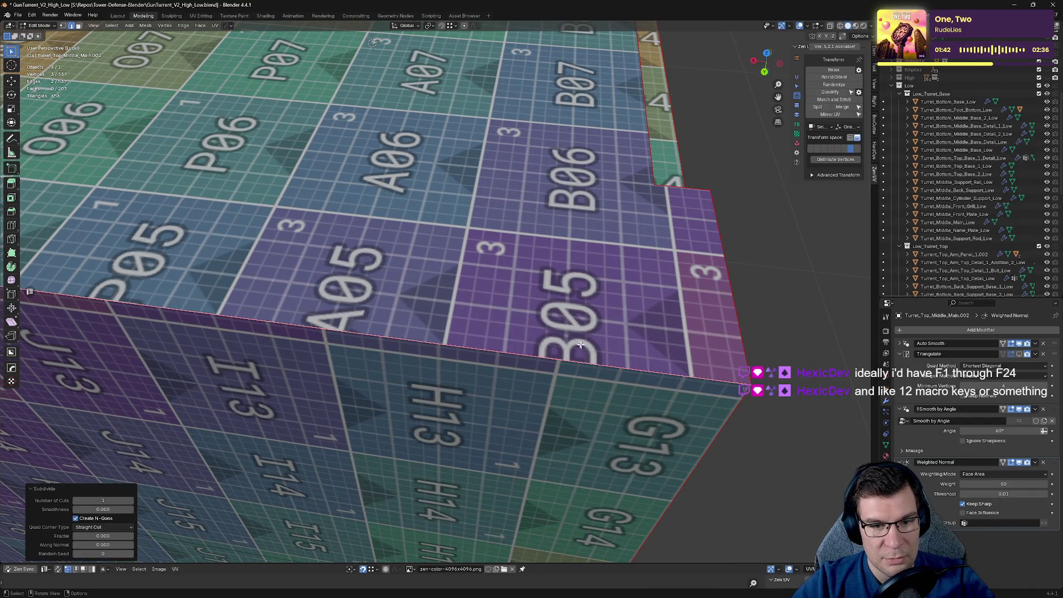
Step: Move the new vertex on the top edge along the X axis
middle_drag(259, 327, 589, 257)
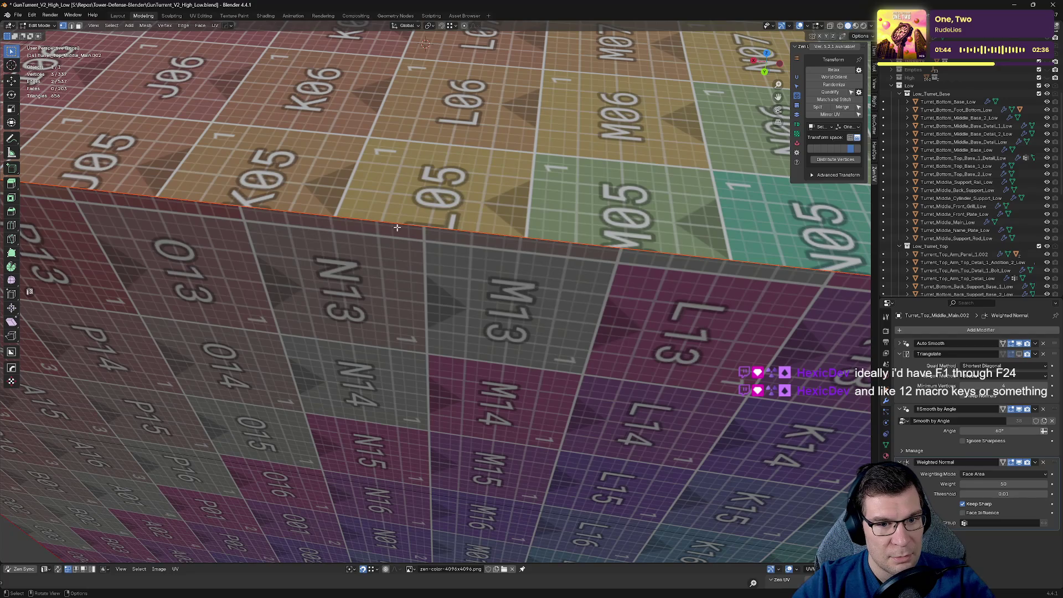
scroll(397, 227, down, 2)
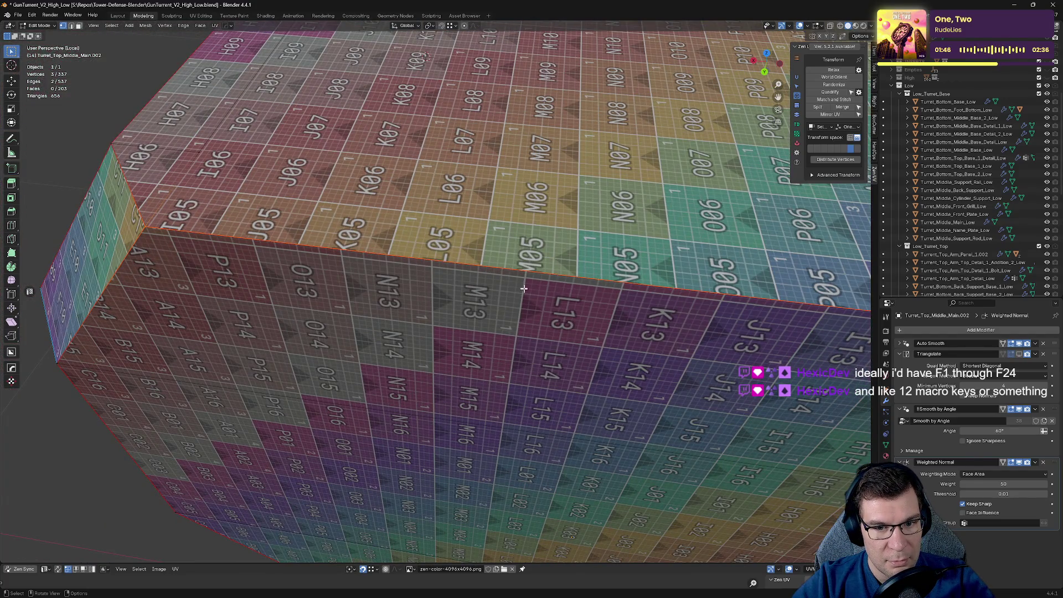
middle_drag(481, 251, 491, 226)
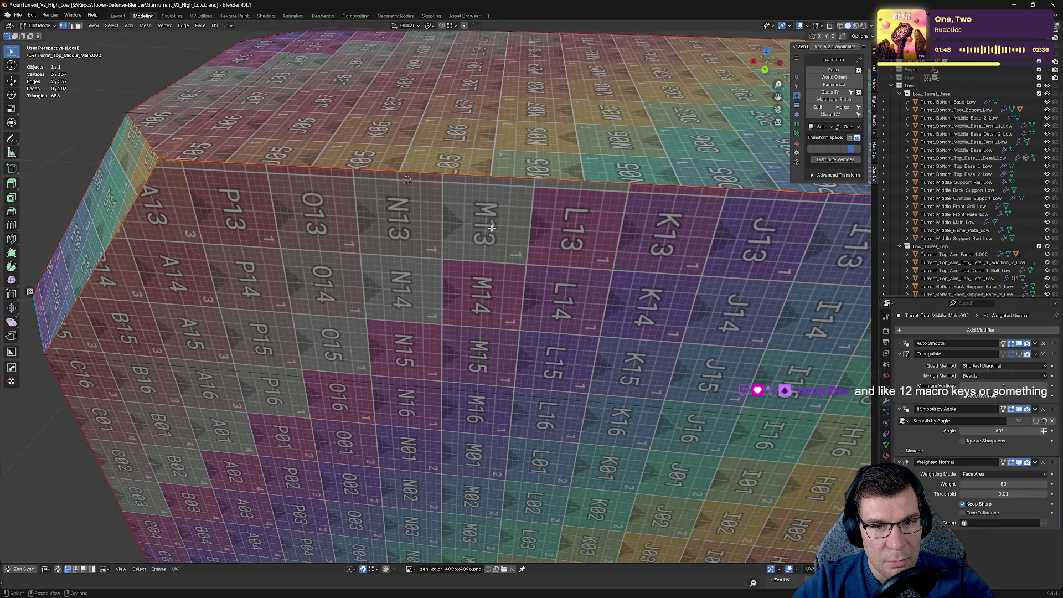
click(520, 180)
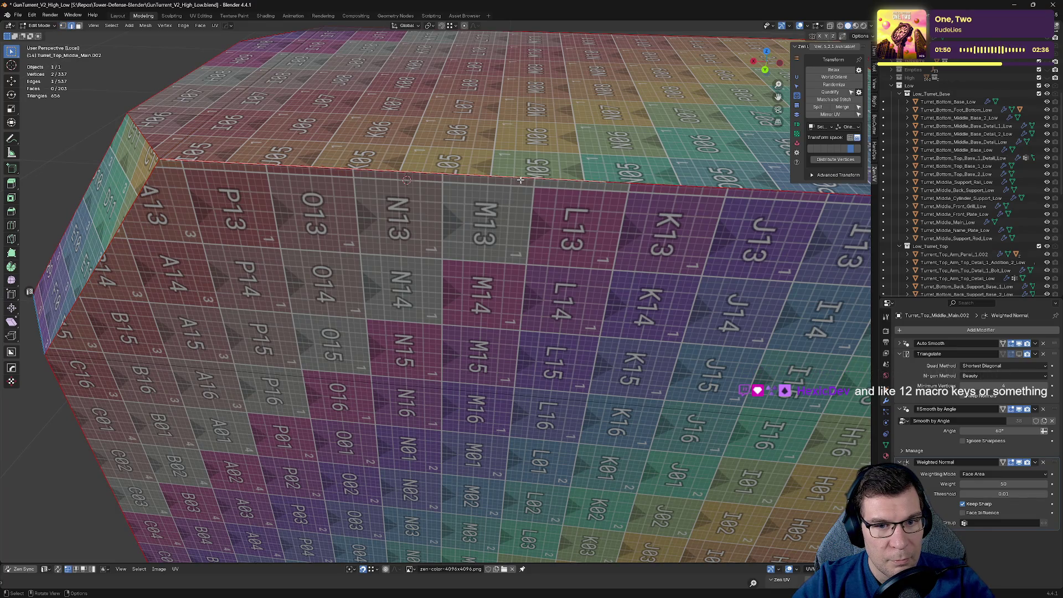
click(609, 183)
middle_drag(609, 183, 584, 275)
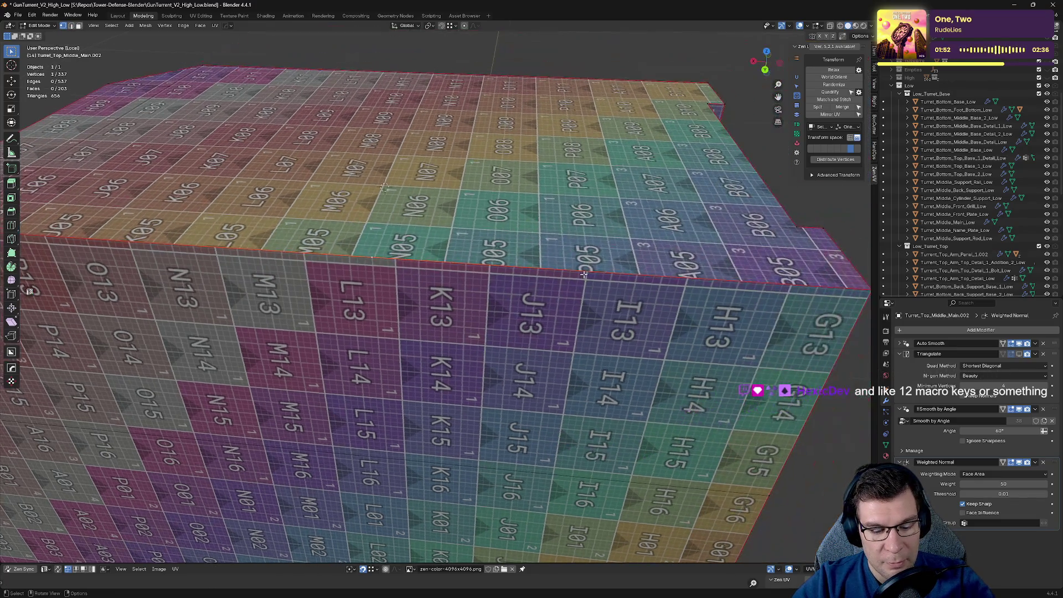
key(g)
key(x)
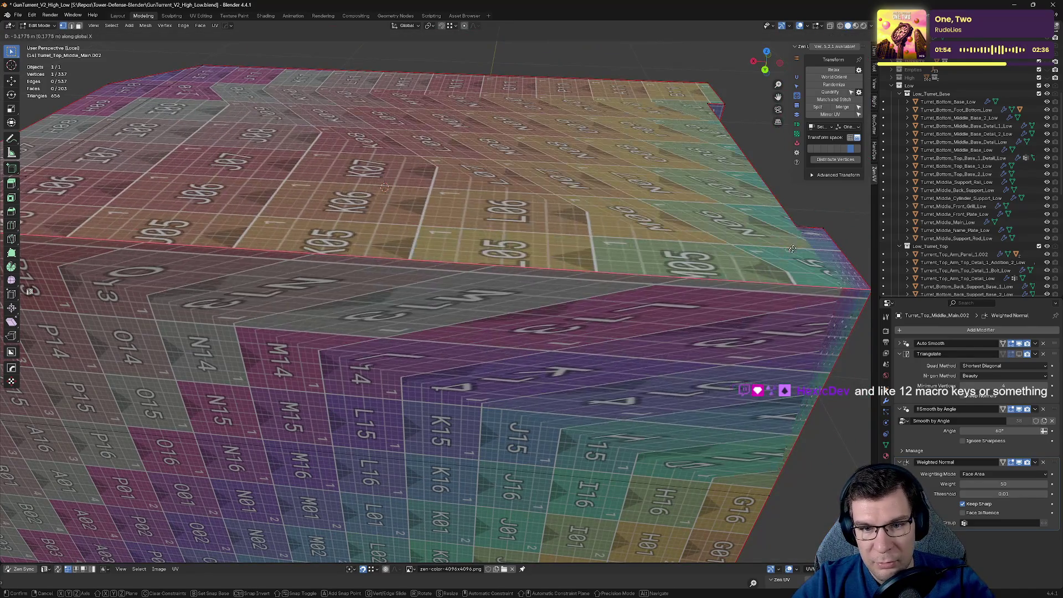
click(794, 225)
Step: Join the two corner vertices with a new edge
middle_drag(794, 226, 537, 342)
shift+click(538, 343)
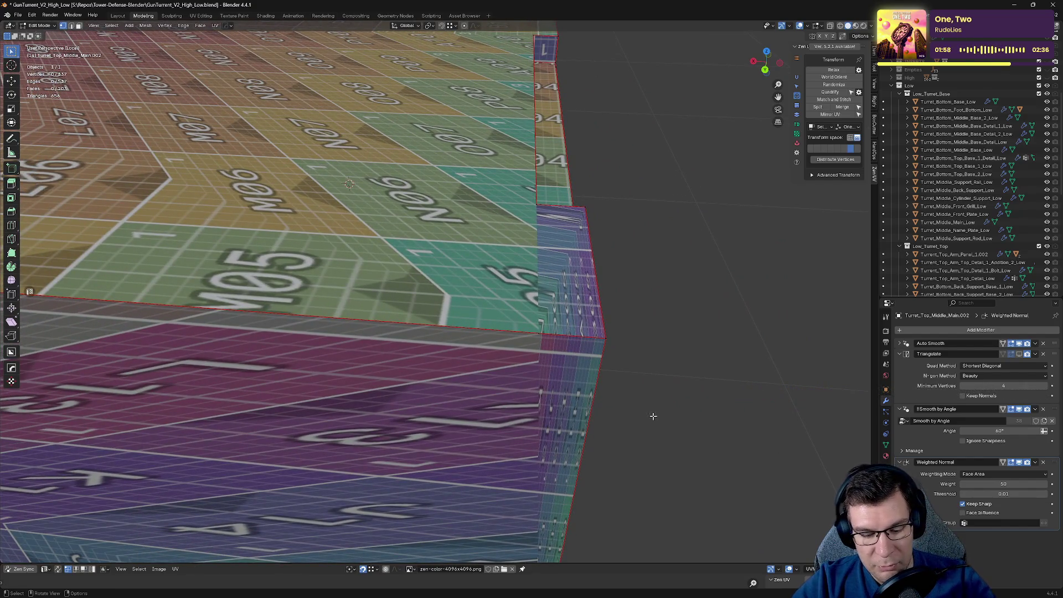
shift+click(536, 338)
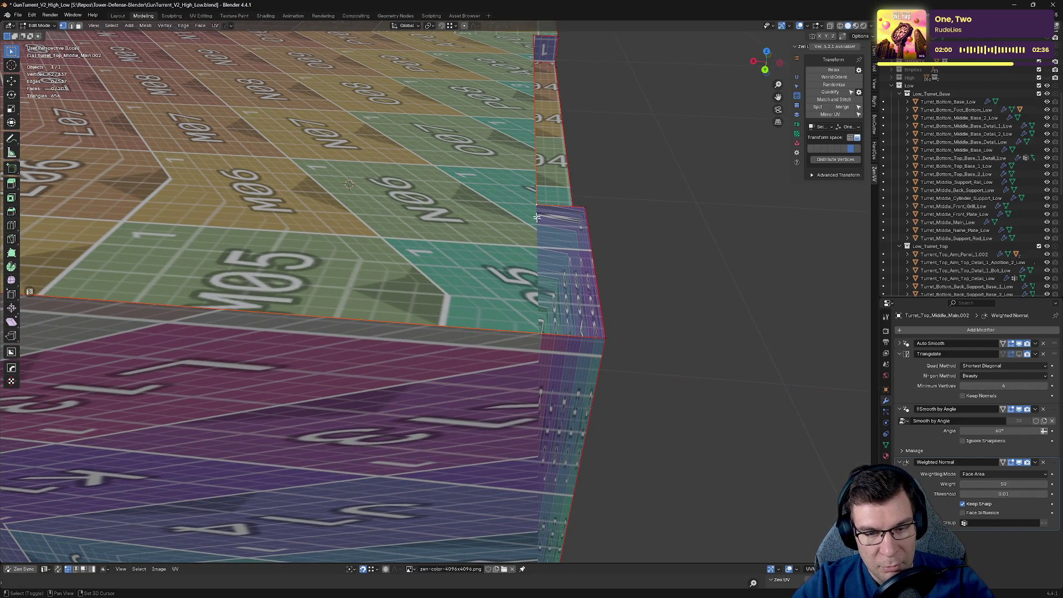
key(j)
middle_drag(634, 342, 440, 335)
Step: Subdivide the new edge and move its midpoint to -0.1775 m along X
right_click(547, 336)
click(547, 337)
scroll(552, 269, down, 5)
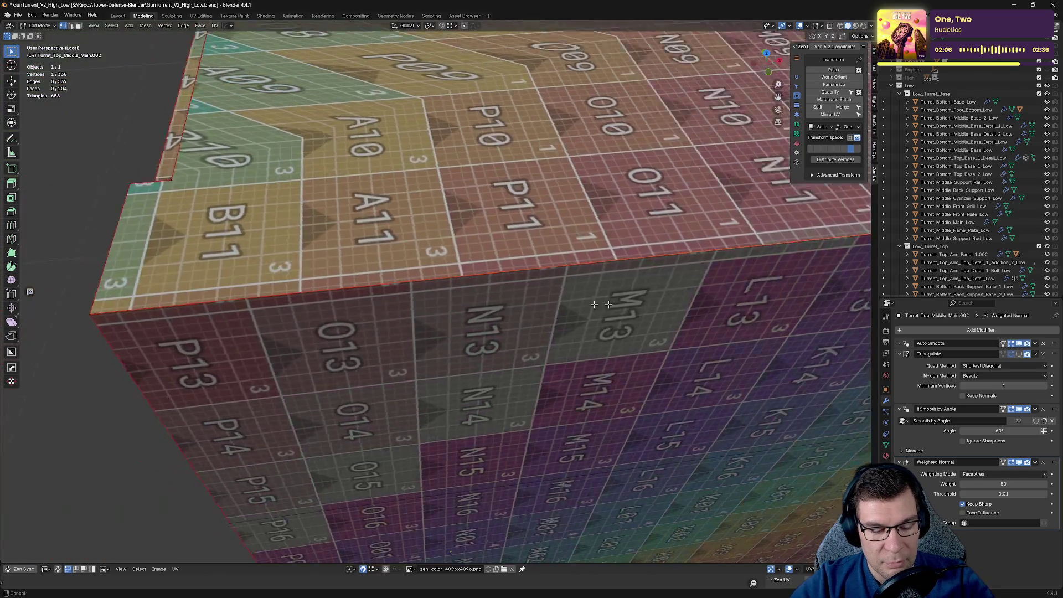
click(299, 186)
key(g)
key(x)
key(ctrl)
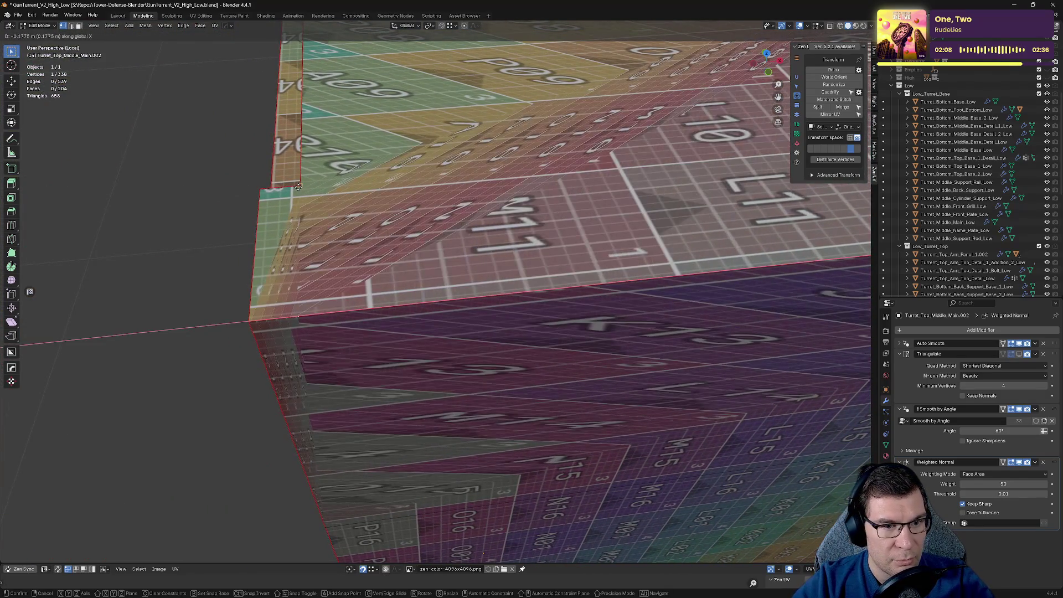
click(299, 187)
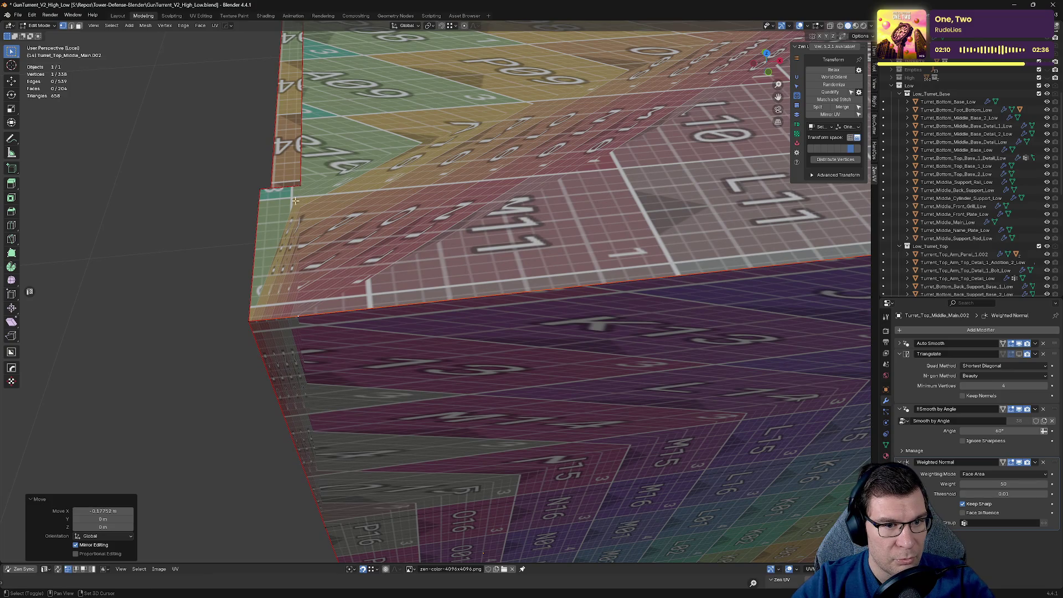
Step: Connect the midpoint vertex to a second vertex with a new edge
shift+click(300, 78)
key(j)
middle_drag(439, 271, 586, 283)
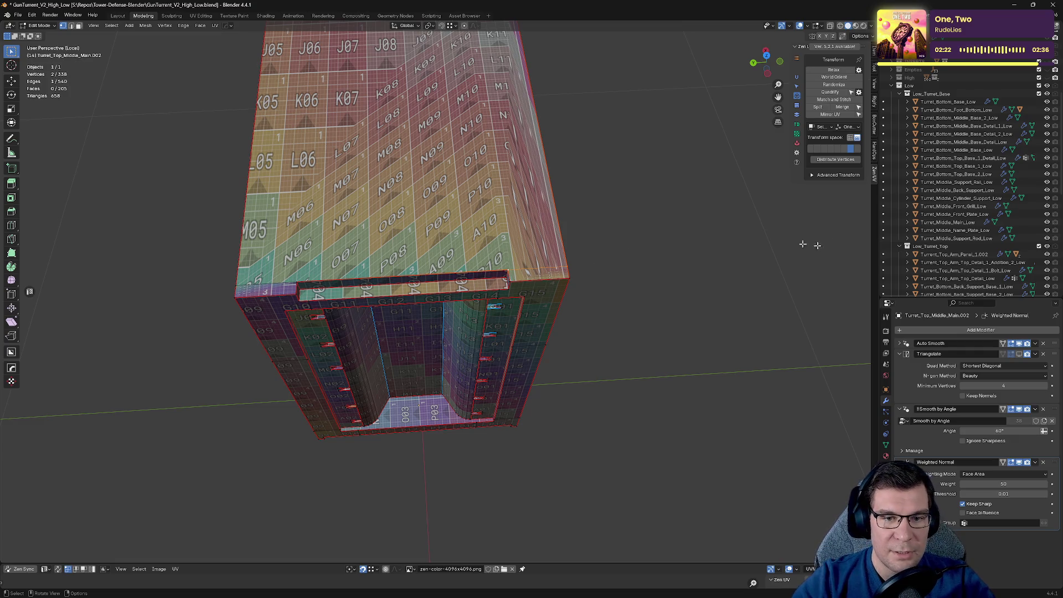
mouse_move(487, 227)
middle_down()
mouse_move(553, 214)
mouse_move(535, 201)
middle_up()
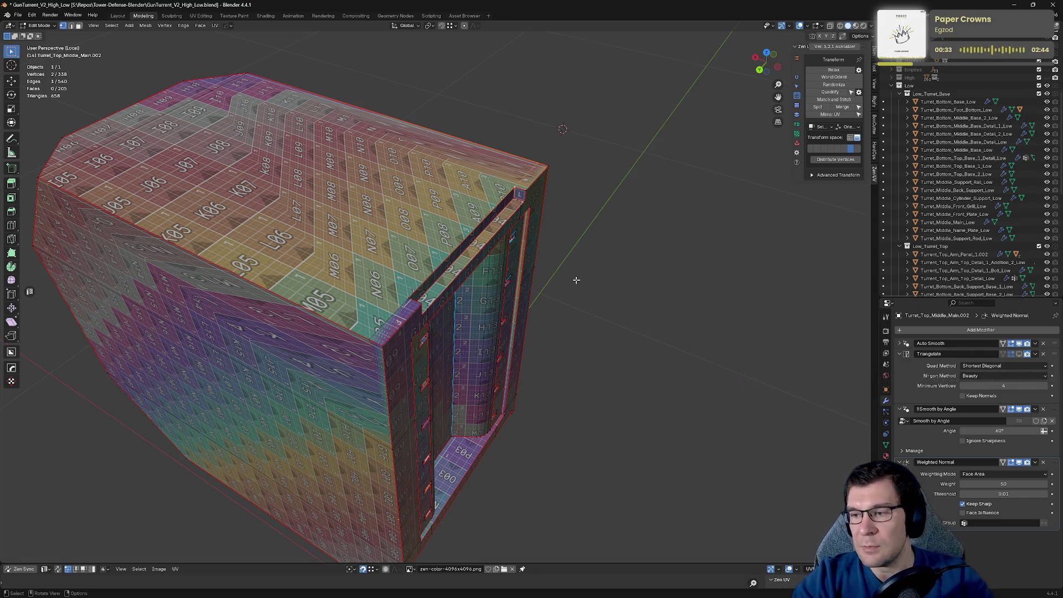
middle_drag(380, 164, 587, 365)
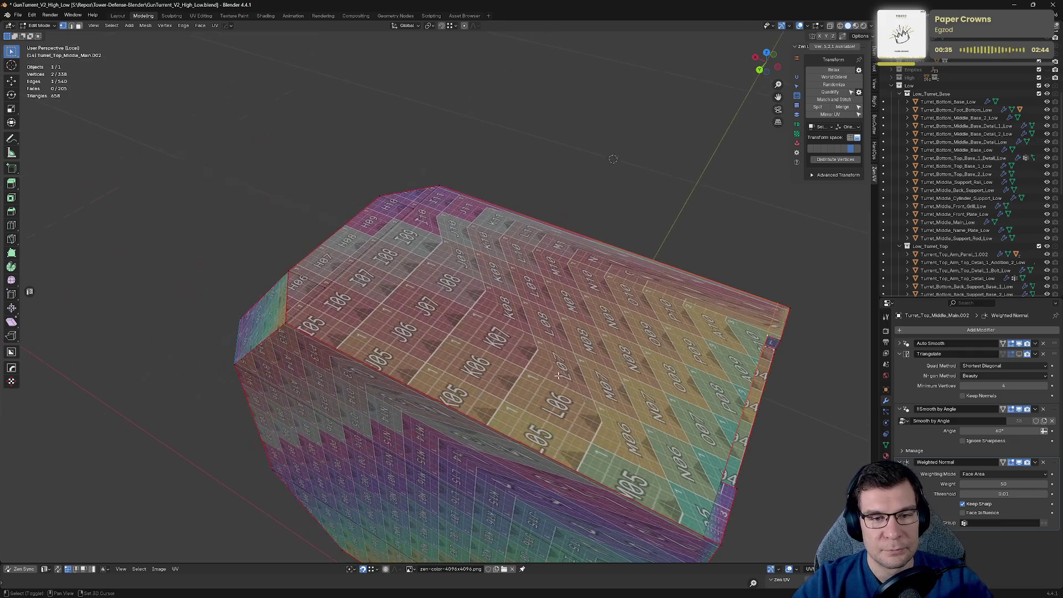
mouse_move(651, 379)
middle_down()
mouse_move(692, 380)
mouse_move(572, 443)
mouse_move(490, 353)
mouse_move(476, 352)
mouse_move(490, 239)
middle_up()
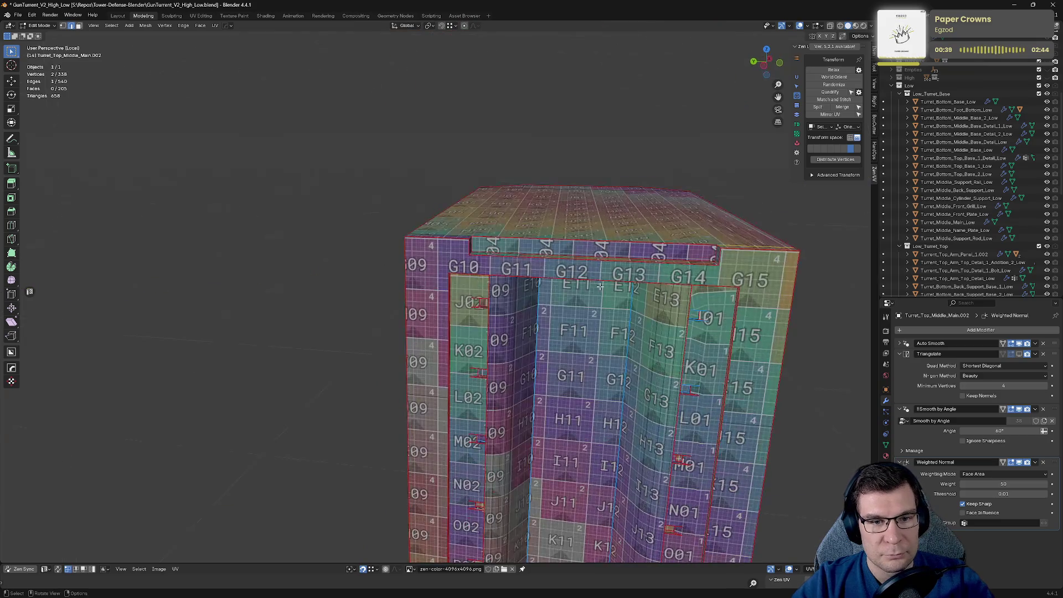
Step: Unmark the seams on nearly the whole housing mesh, then deselect everything
key(ctrl+l)
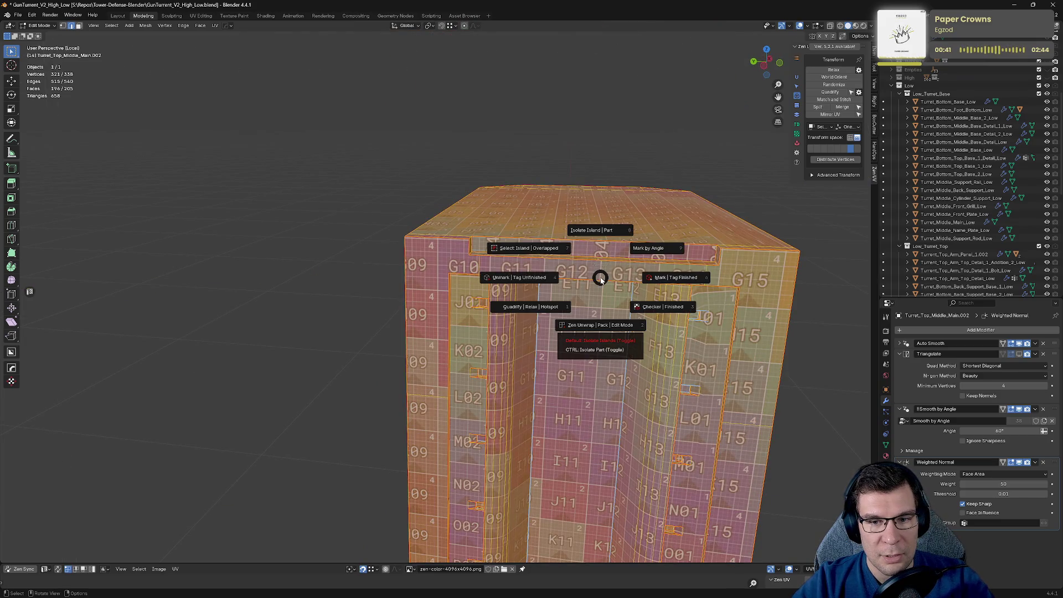
click(510, 275)
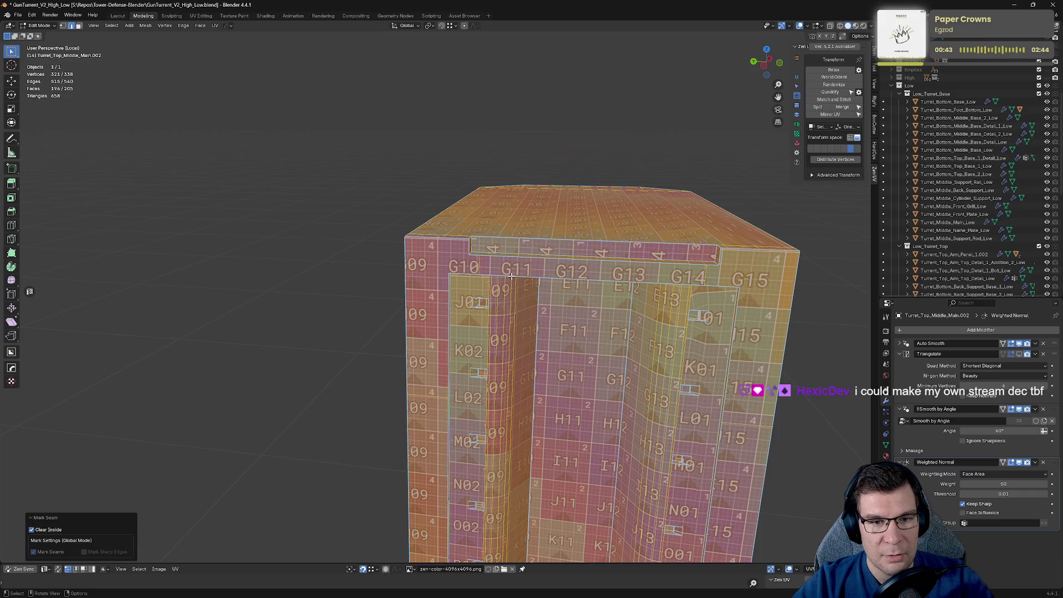
middle_drag(573, 245, 498, 277)
key(alt+a)
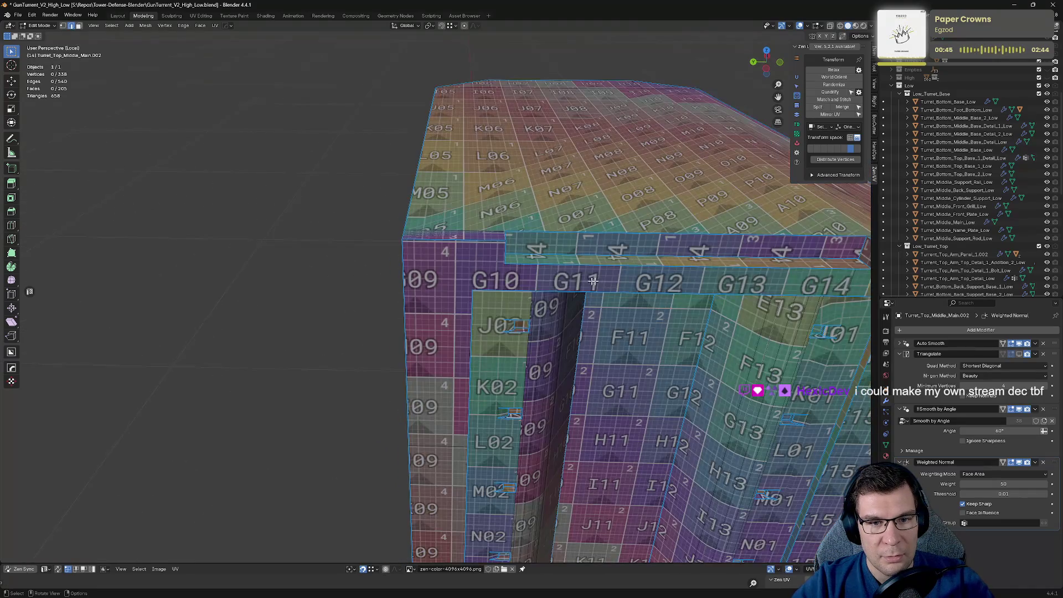
Step: Select the long edges of the top recess lip and inspect them from above, the front and underneath
scroll(466, 289, up, 2)
scroll(466, 288, up, 2)
shift+click(443, 292)
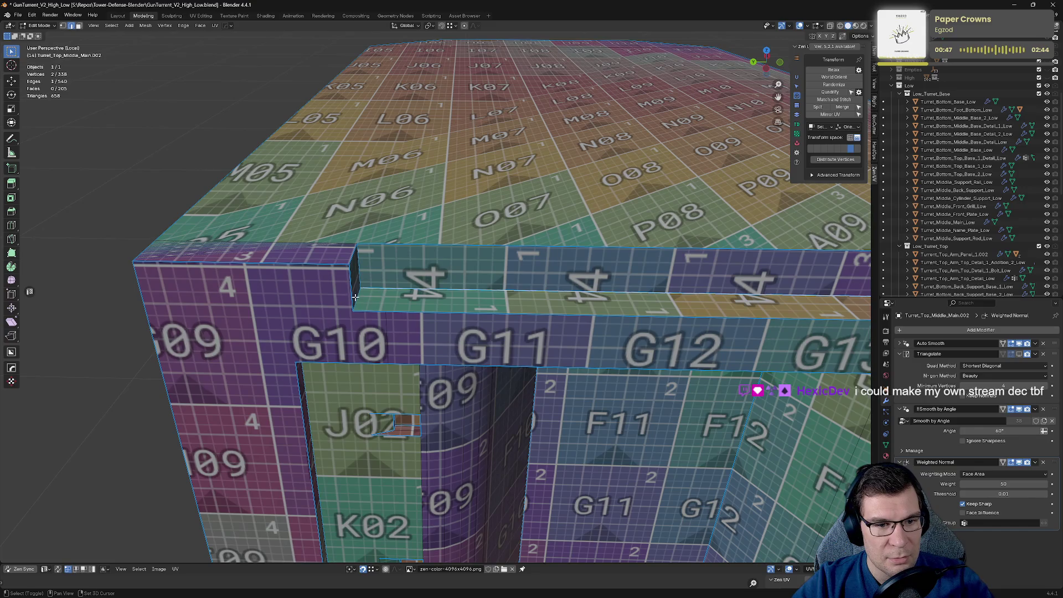
middle_drag(359, 293, 564, 321)
shift+click(565, 321)
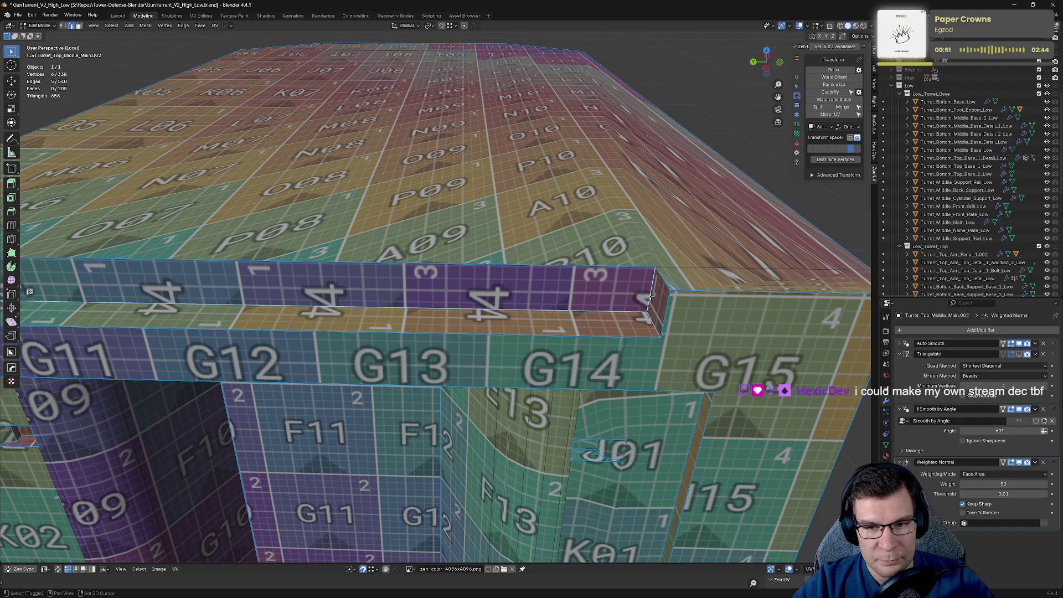
click(642, 341)
middle_drag(642, 341, 642, 346)
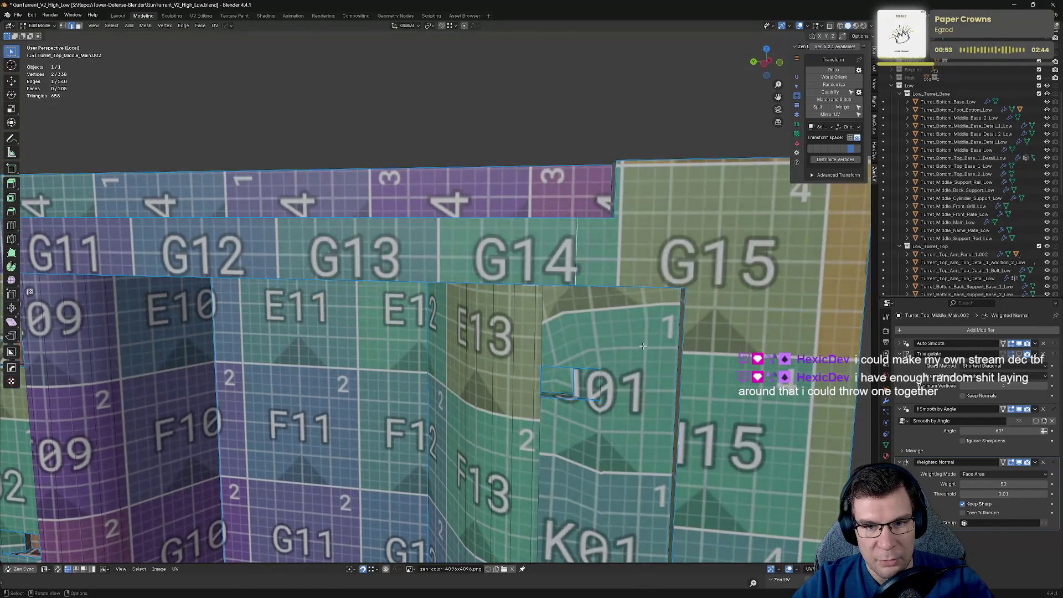
right_click(670, 333)
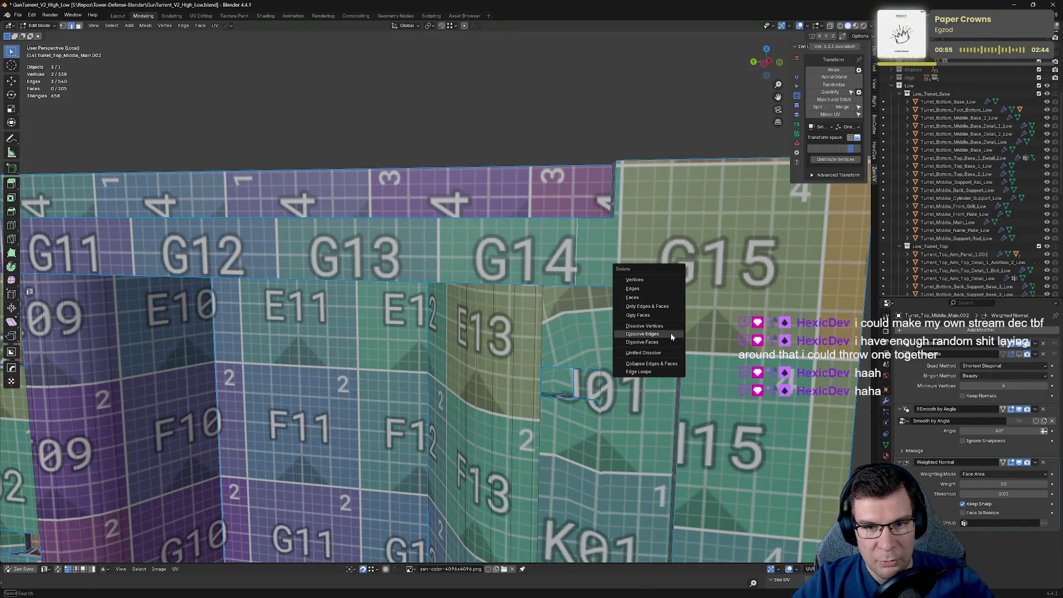
key(alt+a)
mouse_move(616, 252)
middle_down()
mouse_move(589, 238)
mouse_move(581, 248)
middle_up()
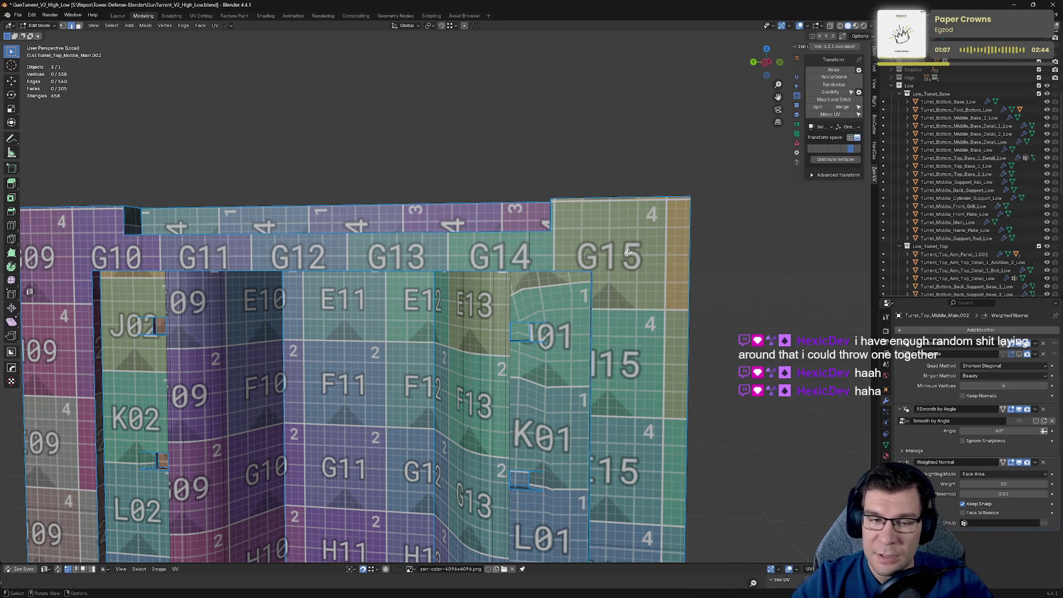
middle_drag(627, 252, 426, 323)
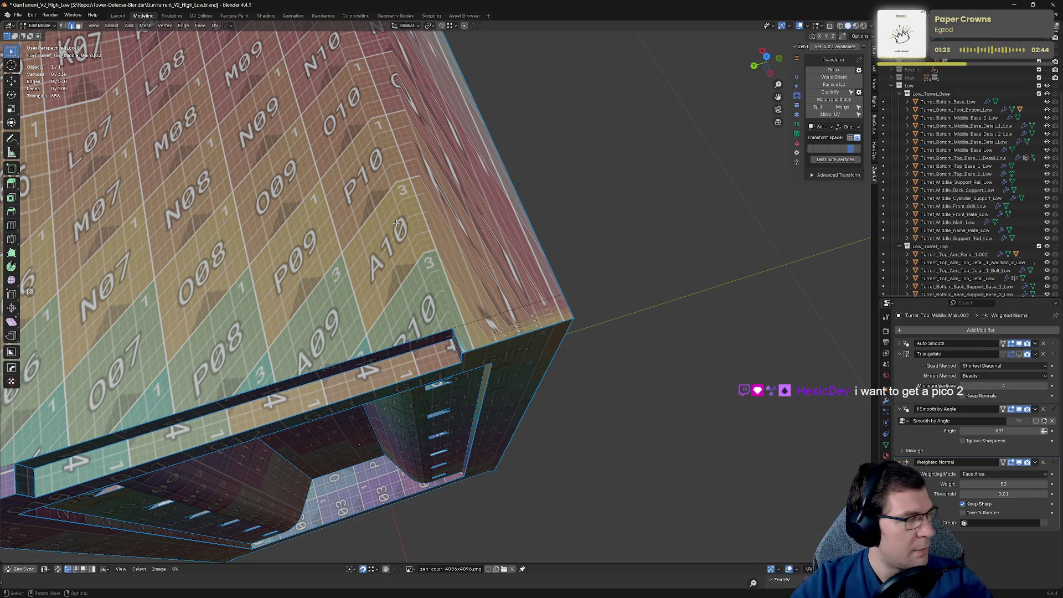
Step: Mark the notch's vertical and bottom edges as seams with the Zen UV pie
middle_drag(412, 244, 433, 207)
scroll(432, 207, up, 2)
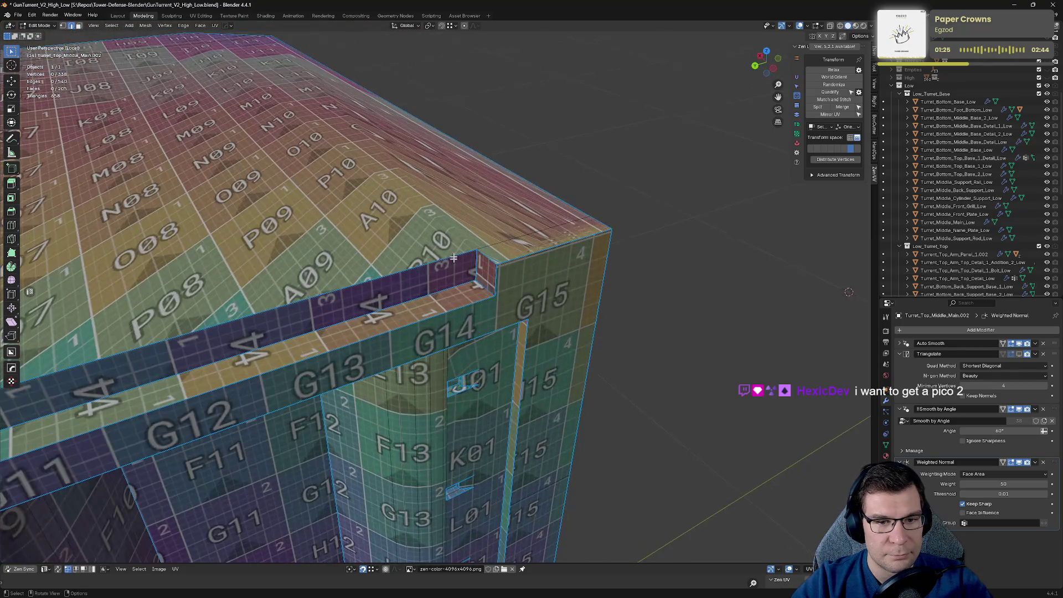
scroll(454, 257, up, 2)
click(548, 216)
shift+click(523, 267)
shift+middle_drag(523, 267, 569, 280)
key(alt+z)
click(609, 250)
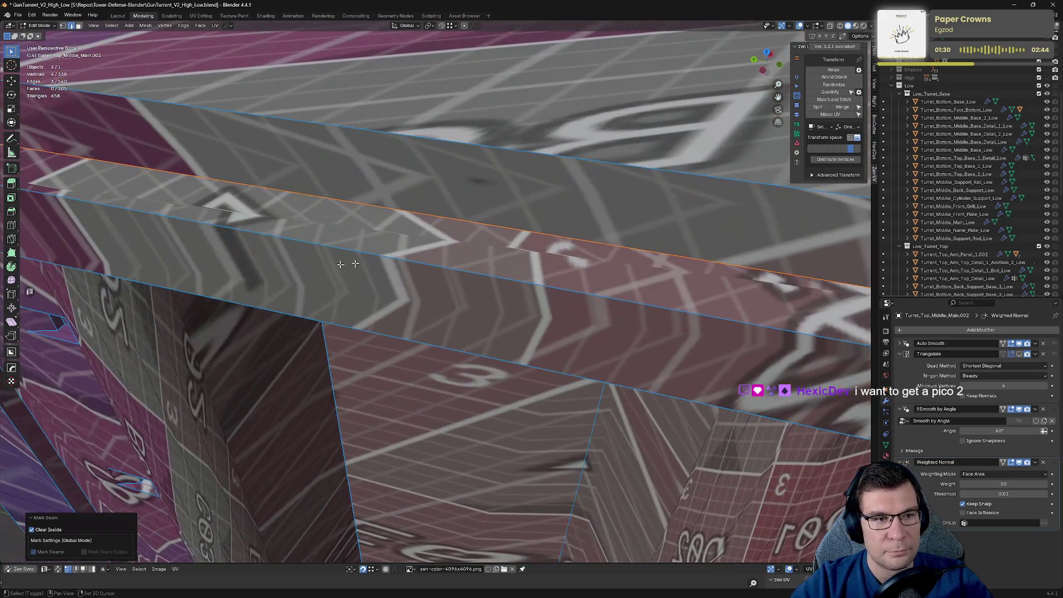
Step: Refine the notch edge selection and re-mark its three edges as seams, refreshing the unwrap
middle_drag(340, 264, 487, 264)
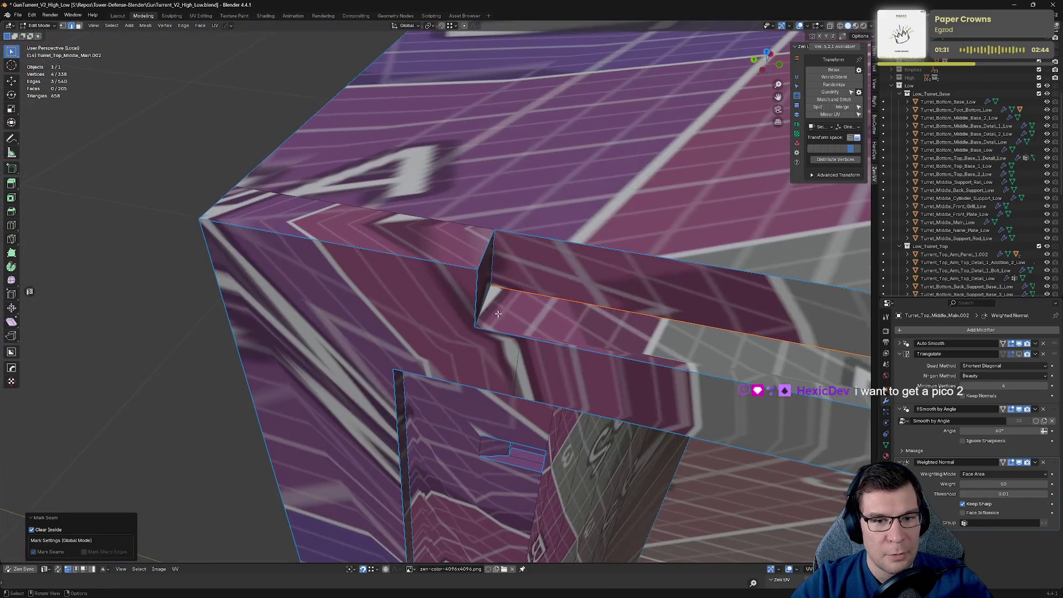
shift+click(493, 265)
key(alt+z)
click(503, 269)
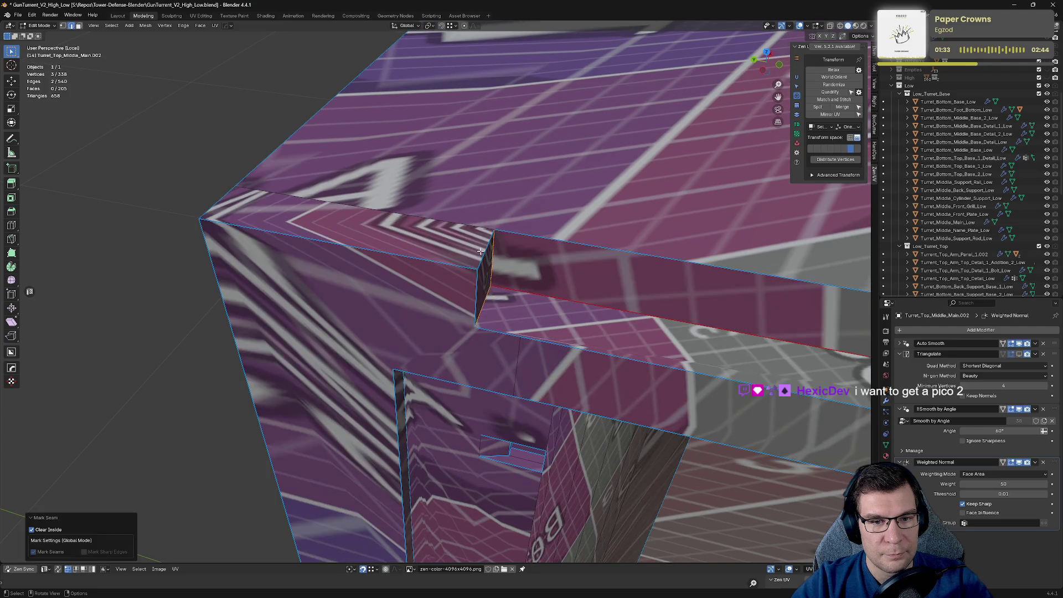
shift+click(501, 268)
shift+click(426, 269)
shift+click(527, 231)
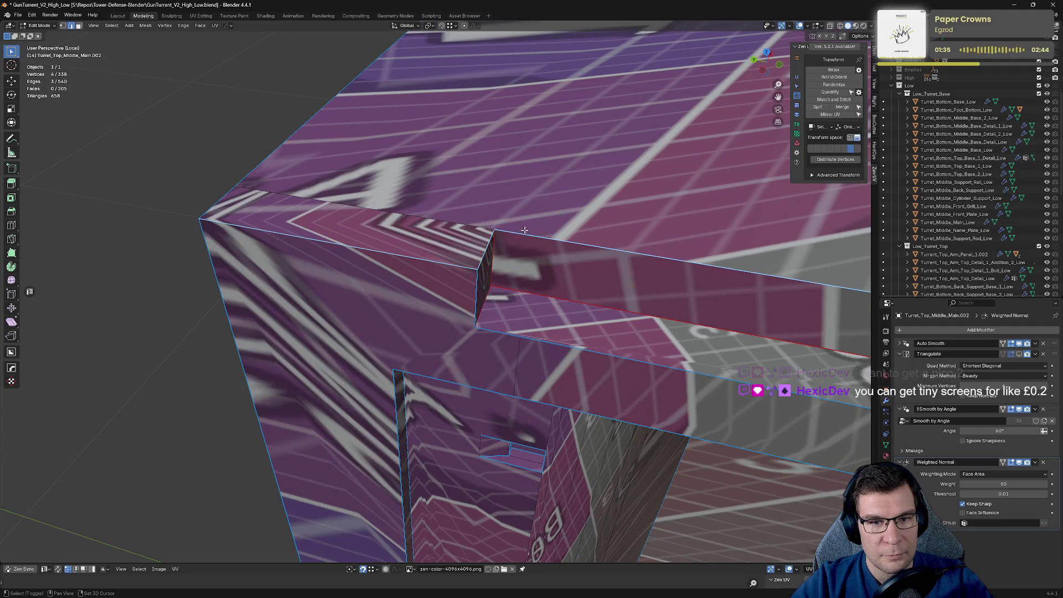
key(alt+z)
click(184, 220)
click(215, 198)
shift+click(251, 180)
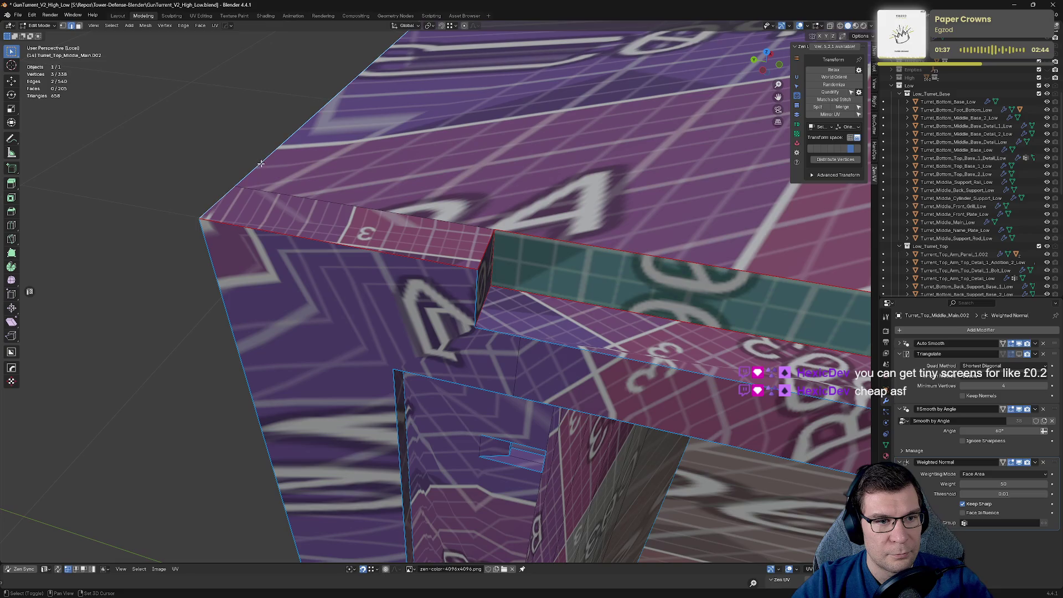
key(alt+z)
click(332, 166)
Step: Mark the long edge at the box corner as a seam, cancelling an accidental move
shift+middle_drag(349, 165, 29, 113)
key(KP_Decimal)
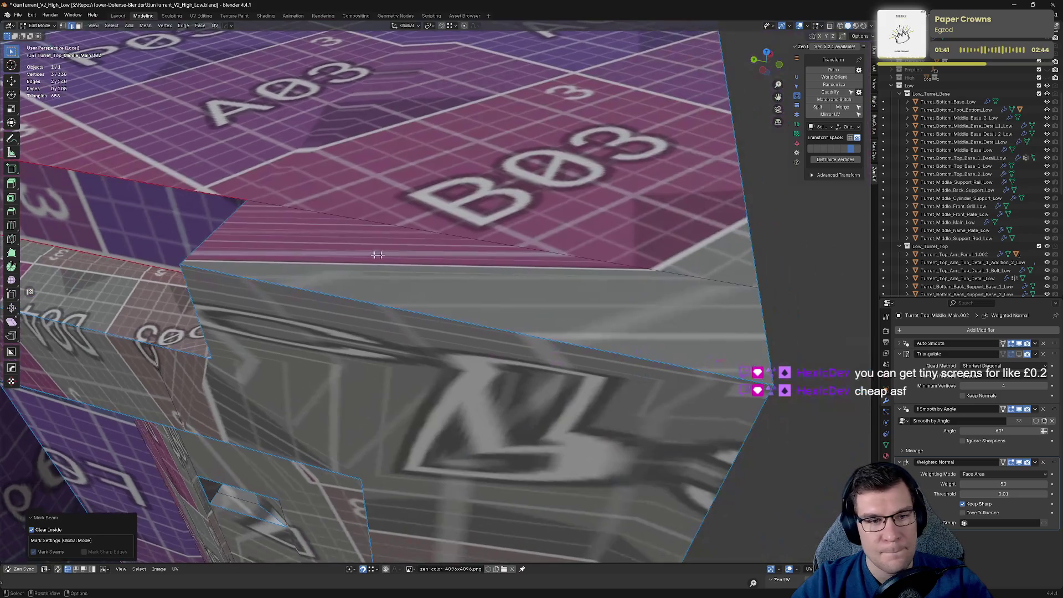
shift+click(262, 281)
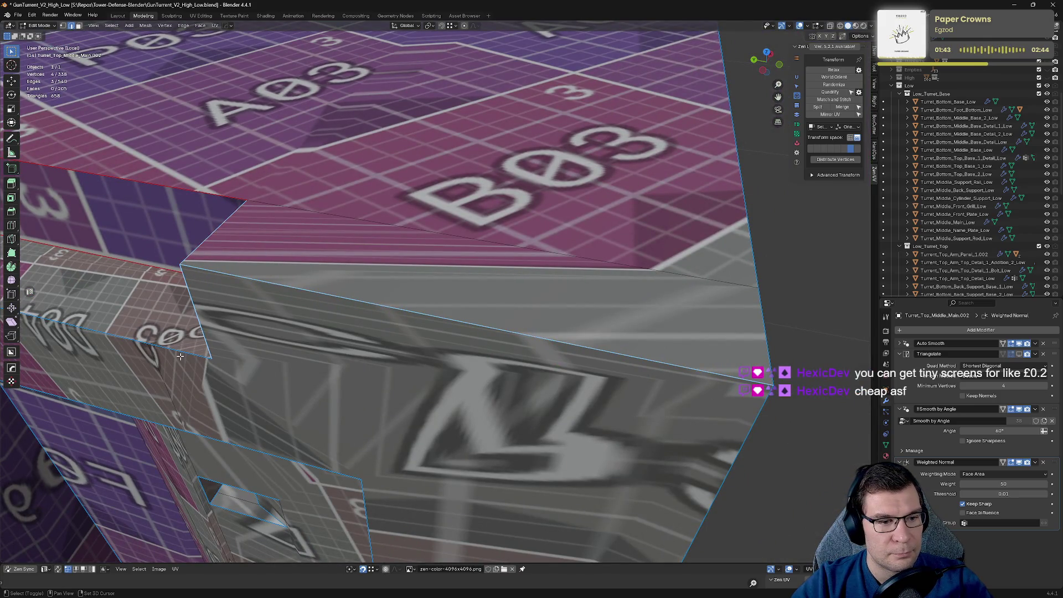
key(alt+e)
click(559, 302)
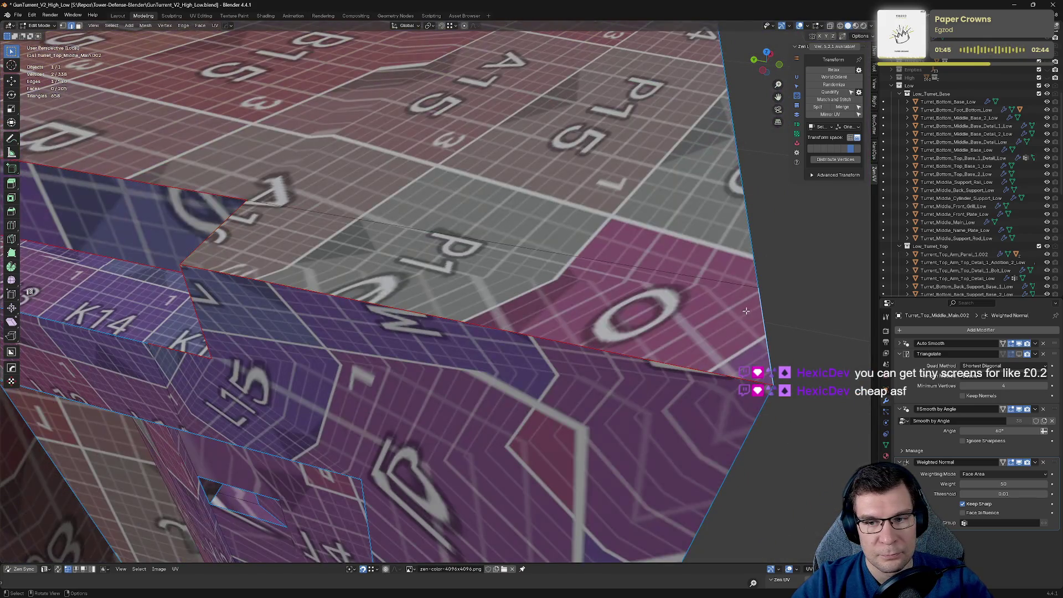
key(g)
scroll(750, 243, down, 3)
right_click(750, 238)
key(alt+e)
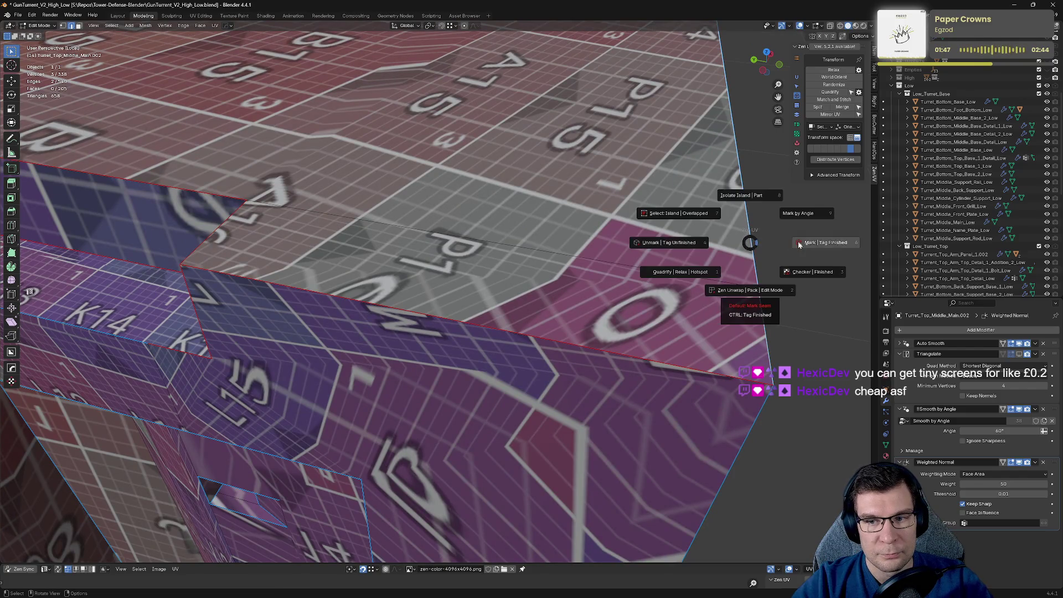
click(727, 275)
Step: Add the top slot's end edge and mark the slot edges as seams
middle_drag(727, 274, 439, 237)
key(grave)
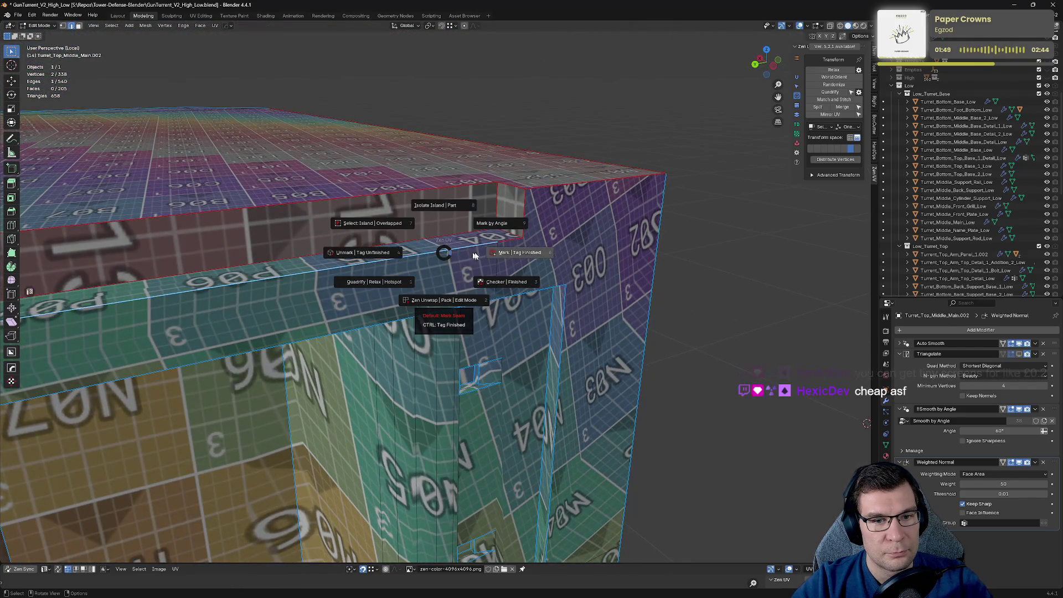
click(308, 316)
mouse_move(308, 315)
middle_down()
mouse_move(629, 271)
mouse_move(747, 303)
middle_up()
shift+click(629, 271)
key(alt+e)
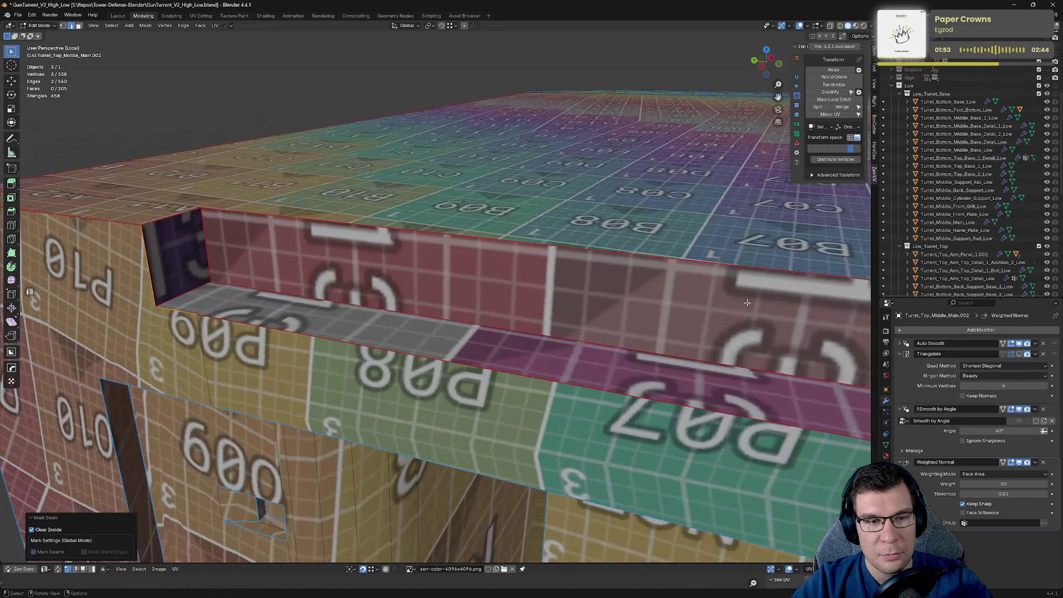
middle_drag(292, 314, 395, 350)
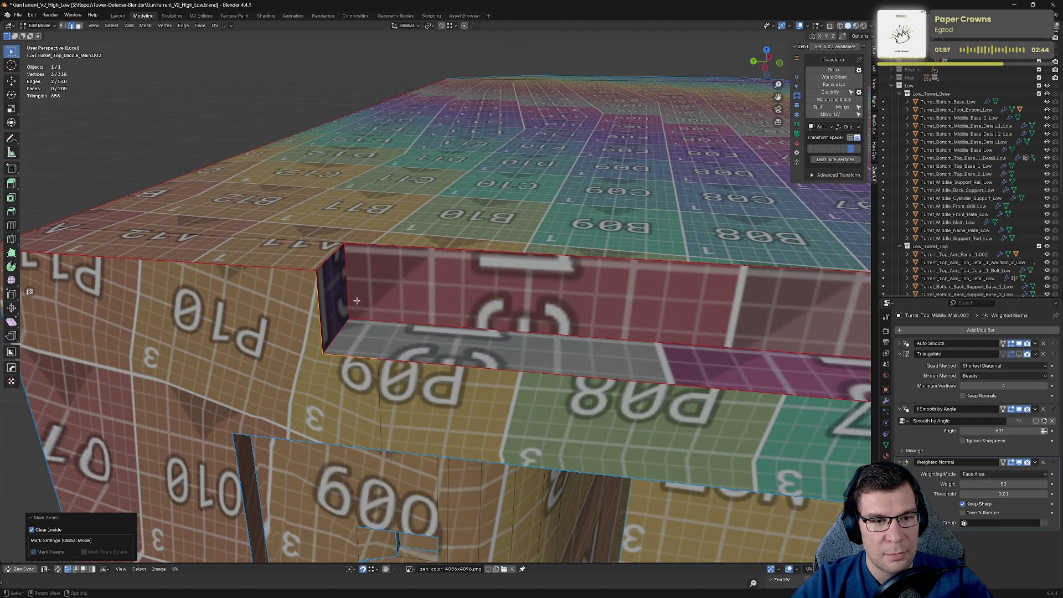
scroll(356, 290, down, 2)
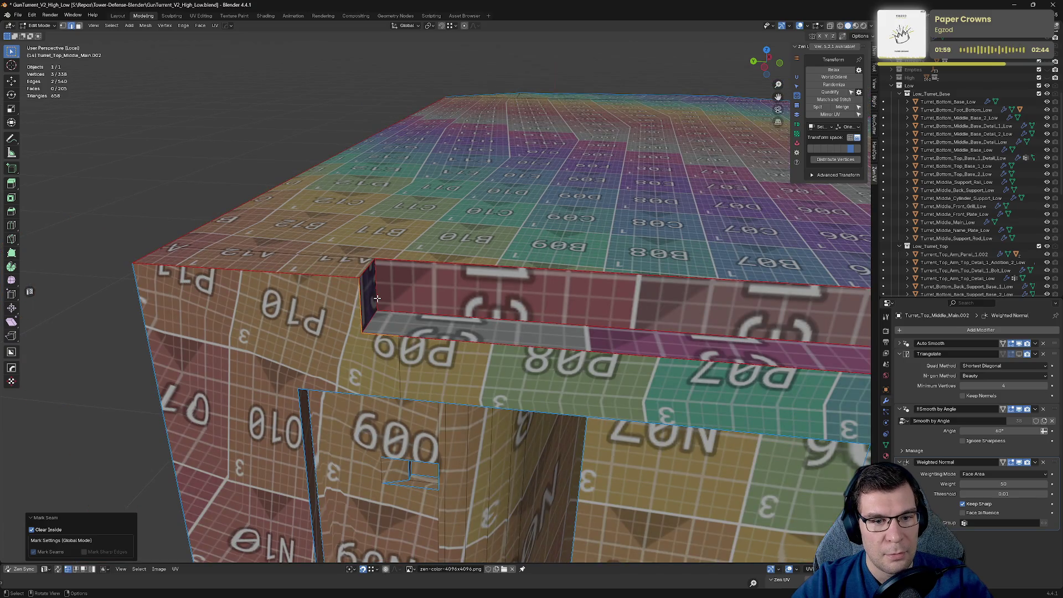
shift+click(377, 298)
mouse_move(377, 298)
middle_down()
mouse_move(801, 267)
mouse_move(642, 288)
mouse_move(504, 278)
middle_up()
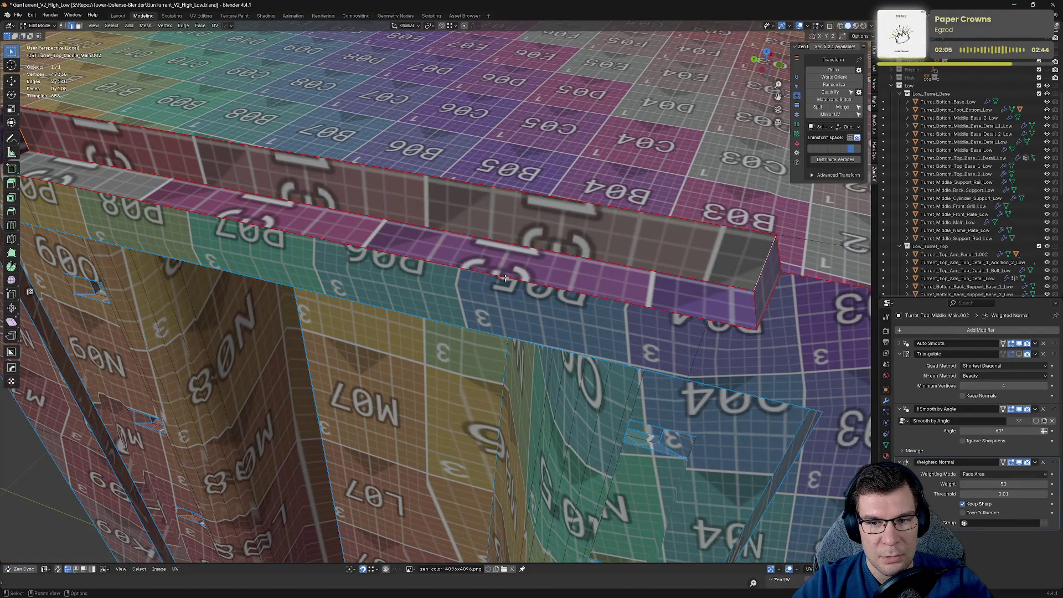
Step: Clear the seams from the lip edge and the slot edges, checking from a top-down view
click(524, 252)
key(alt+x)
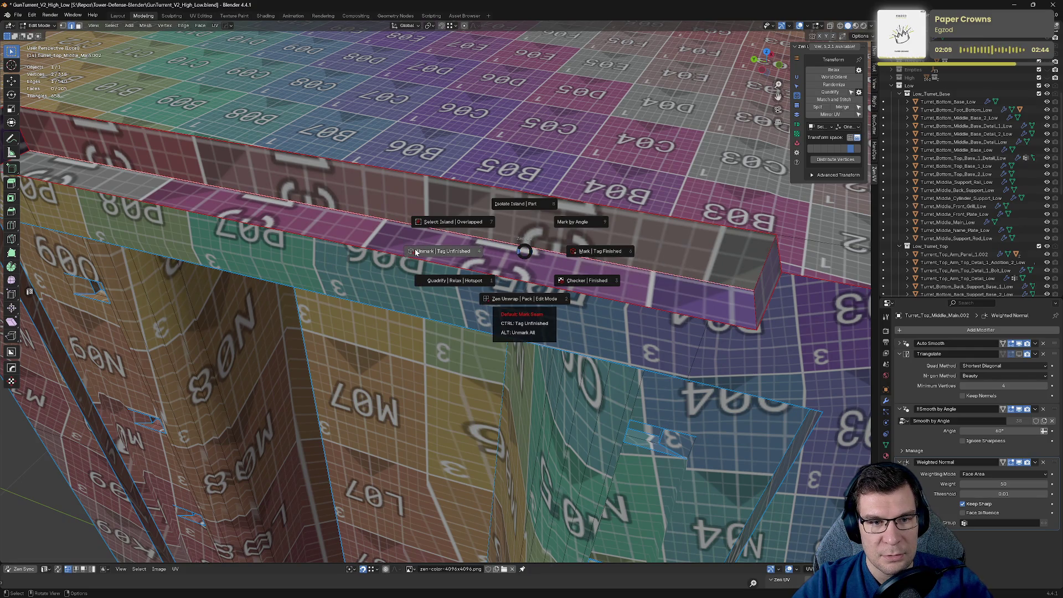
click(415, 251)
mouse_move(415, 252)
middle_down()
mouse_move(505, 237)
mouse_move(681, 322)
mouse_move(659, 152)
middle_up()
key(alt+x)
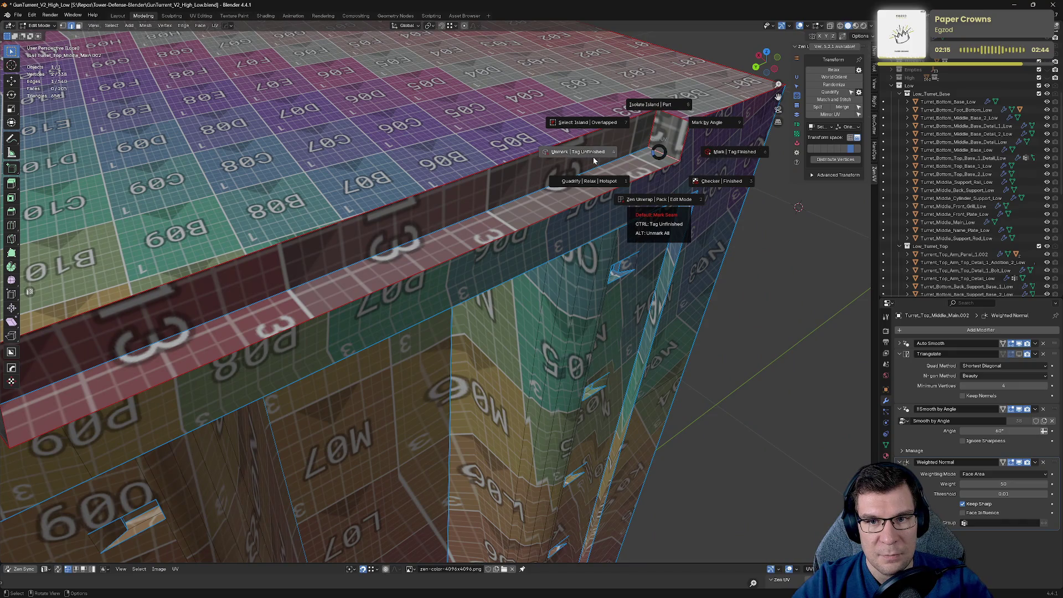
click(593, 160)
middle_drag(593, 161, 360, 213)
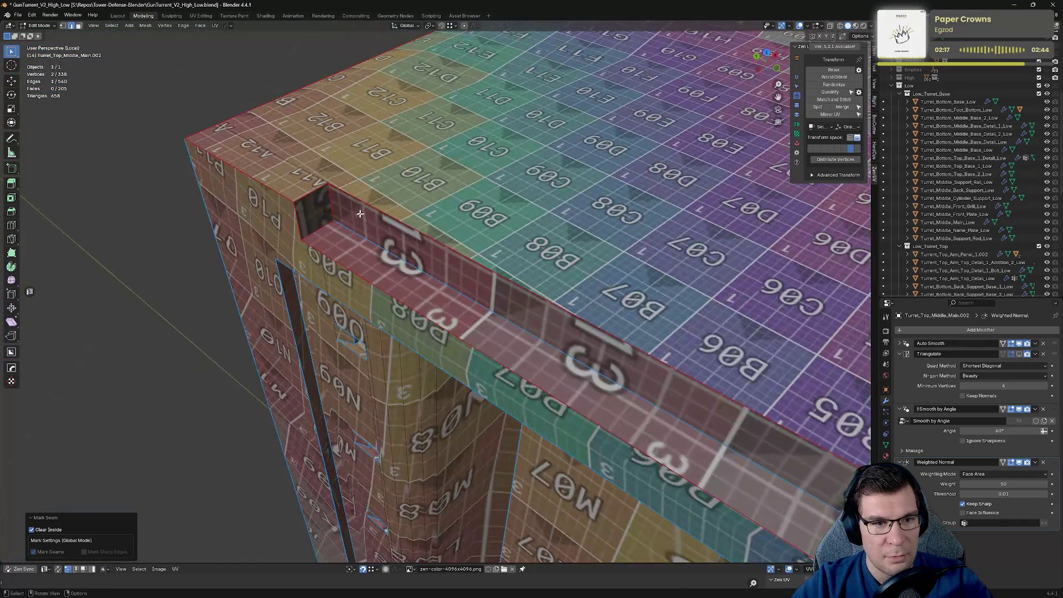
key(alt+x)
click(270, 232)
mouse_move(270, 232)
middle_down()
mouse_move(609, 275)
mouse_move(560, 375)
mouse_move(608, 366)
mouse_move(578, 318)
mouse_move(363, 265)
middle_up()
Step: Mark the housing's top corner edges as seams and check the top face
ctrl+click(364, 266)
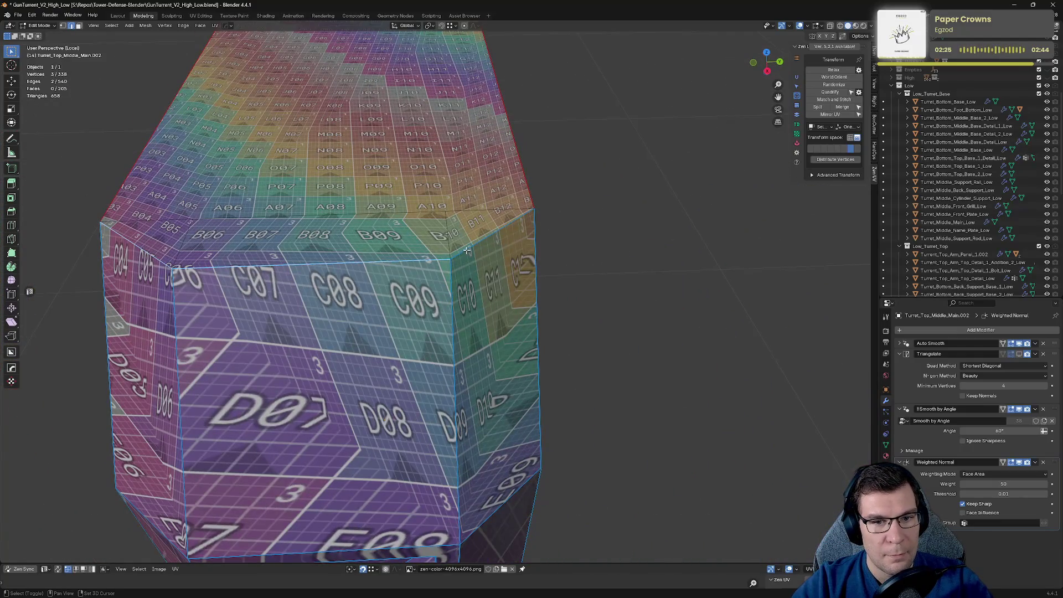
key(alt+grave)
click(545, 254)
mouse_move(546, 254)
middle_down()
mouse_move(493, 339)
mouse_move(387, 277)
middle_up()
shift+click(338, 197)
mouse_move(434, 452)
middle_down()
mouse_move(616, 297)
mouse_move(525, 293)
mouse_move(454, 311)
mouse_move(353, 249)
mouse_move(375, 292)
mouse_move(427, 302)
mouse_move(354, 270)
middle_up()
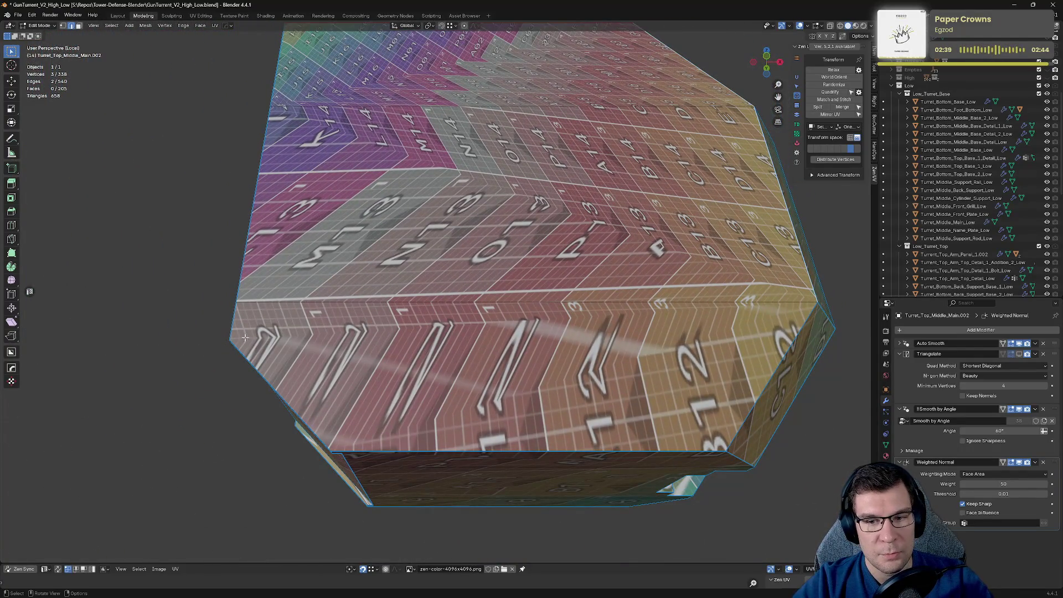
mouse_move(245, 337)
middle_down()
mouse_move(499, 450)
mouse_move(449, 137)
middle_up()
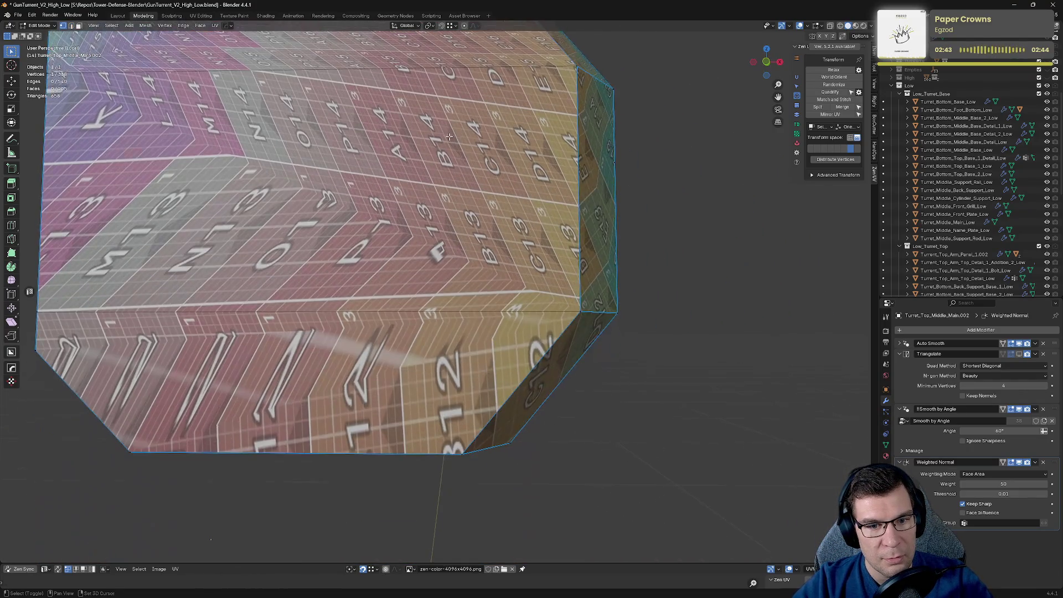
Step: Connect the selected vertices with a new edge path using J
shift+click(449, 137)
key(j)
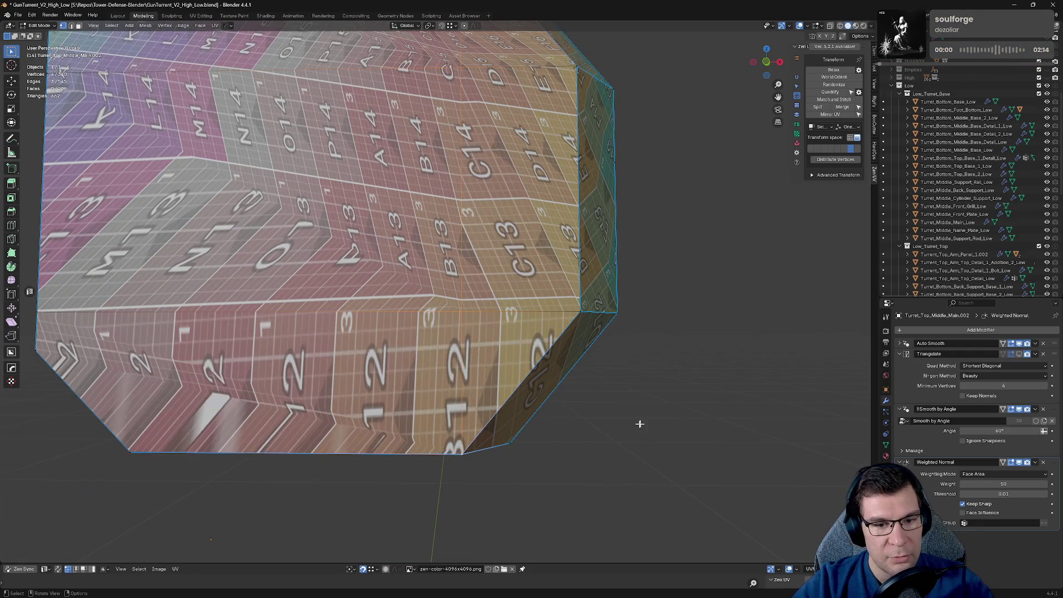
middle_drag(576, 262, 564, 230)
Step: Dissolve the stray edge left on the housing in edge select mode
key(2)
middle_drag(334, 337, 442, 252)
click(414, 205)
key(x)
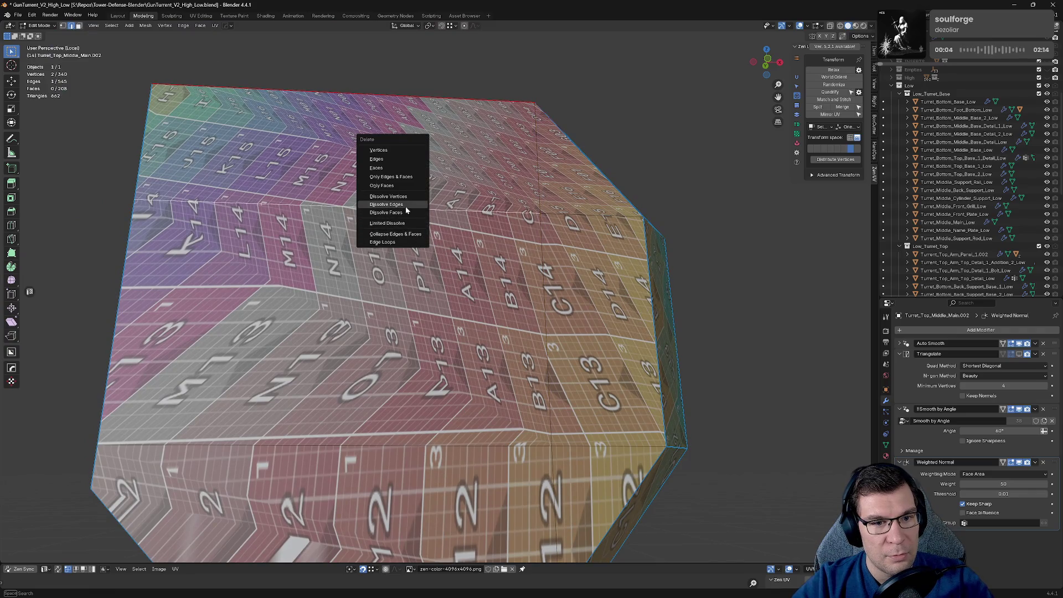
click(406, 206)
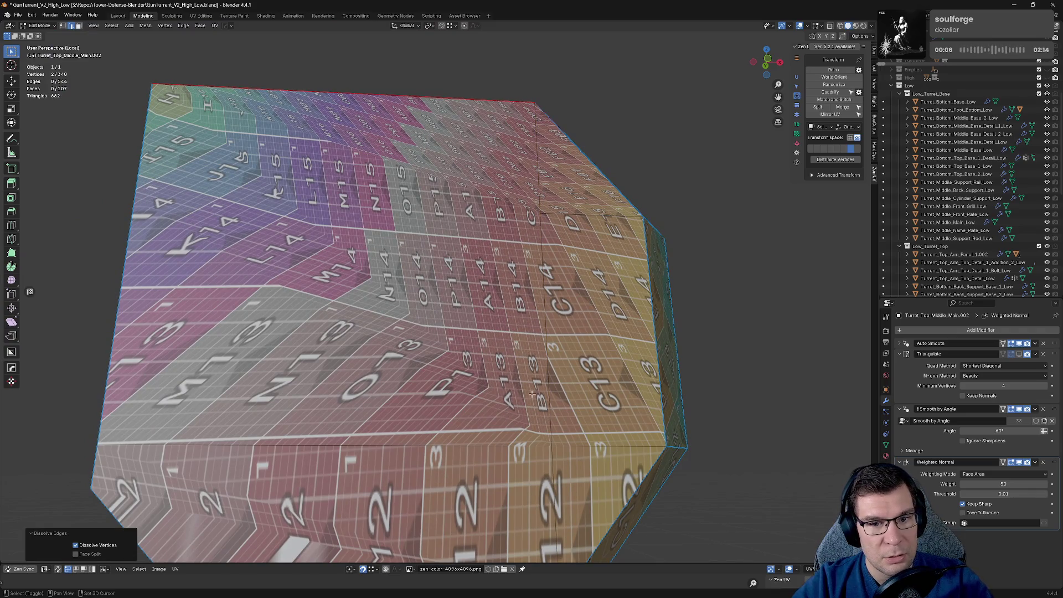
mouse_move(494, 387)
shift+middle_down()
mouse_move(528, 272)
mouse_move(455, 266)
shift+middle_up()
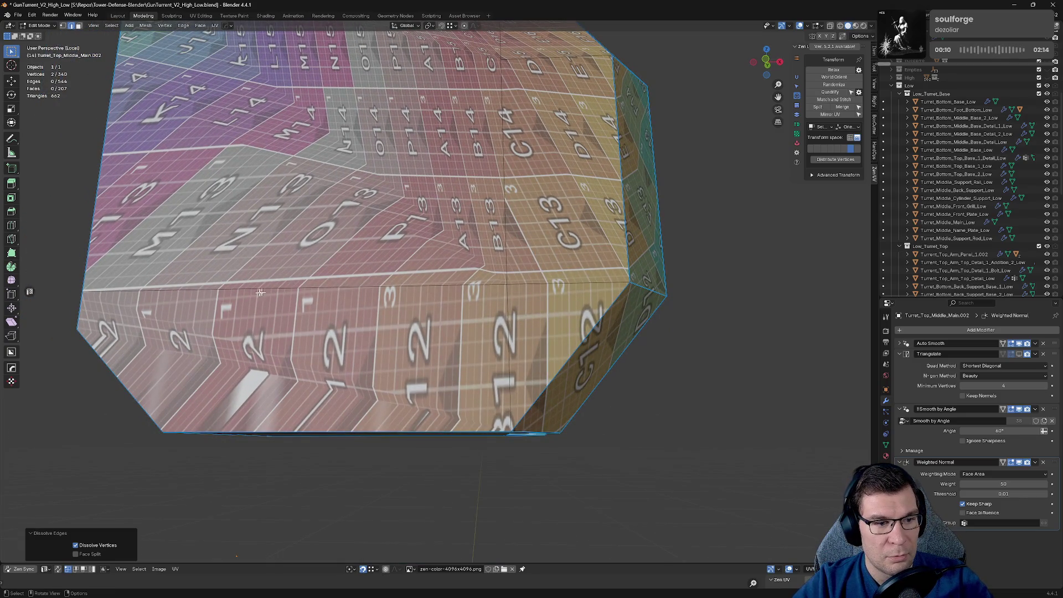
Step: Select the lower band's border edges and its vertical edges as the seam outline
mouse_move(250, 309)
middle_down()
mouse_move(417, 347)
mouse_move(417, 455)
mouse_move(476, 376)
mouse_move(465, 335)
middle_up()
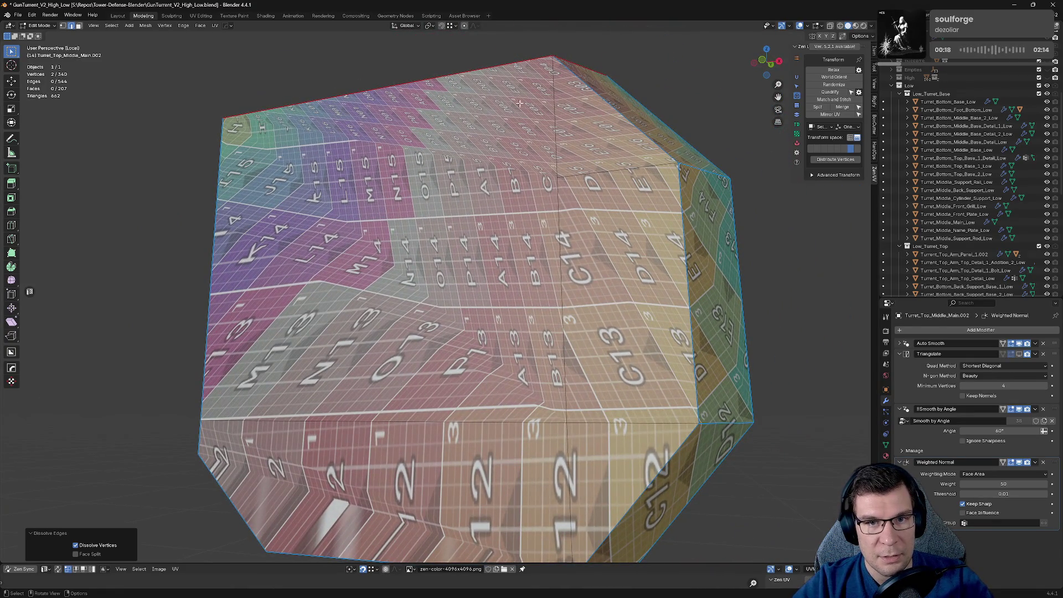
middle_drag(520, 103, 609, 166)
click(686, 154)
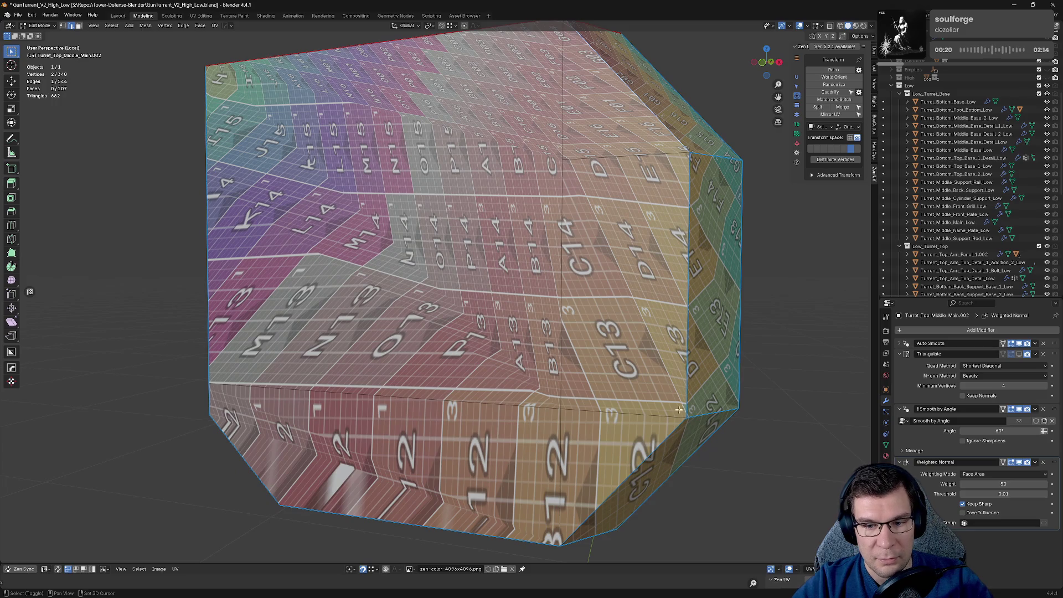
shift+click(689, 267)
shift+click(641, 466)
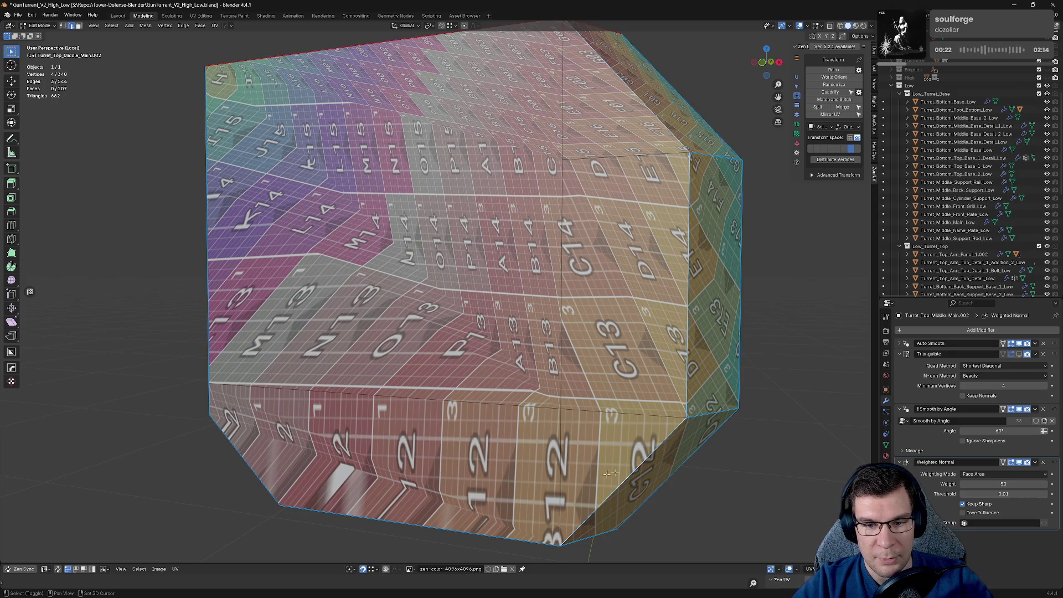
mouse_move(611, 473)
middle_down()
mouse_move(525, 458)
mouse_move(596, 423)
middle_up()
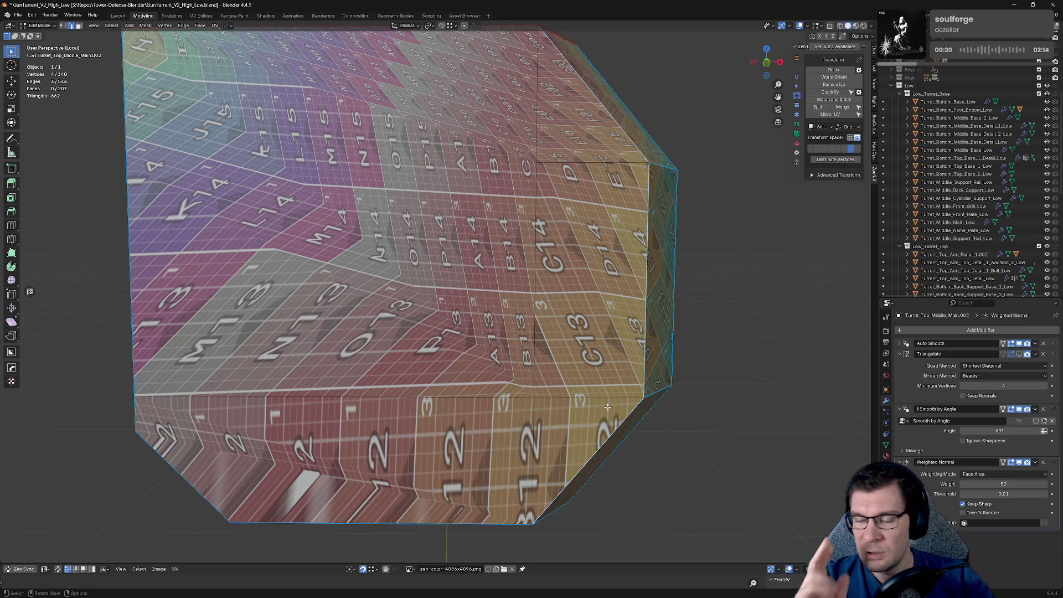
middle_drag(607, 406, 348, 422)
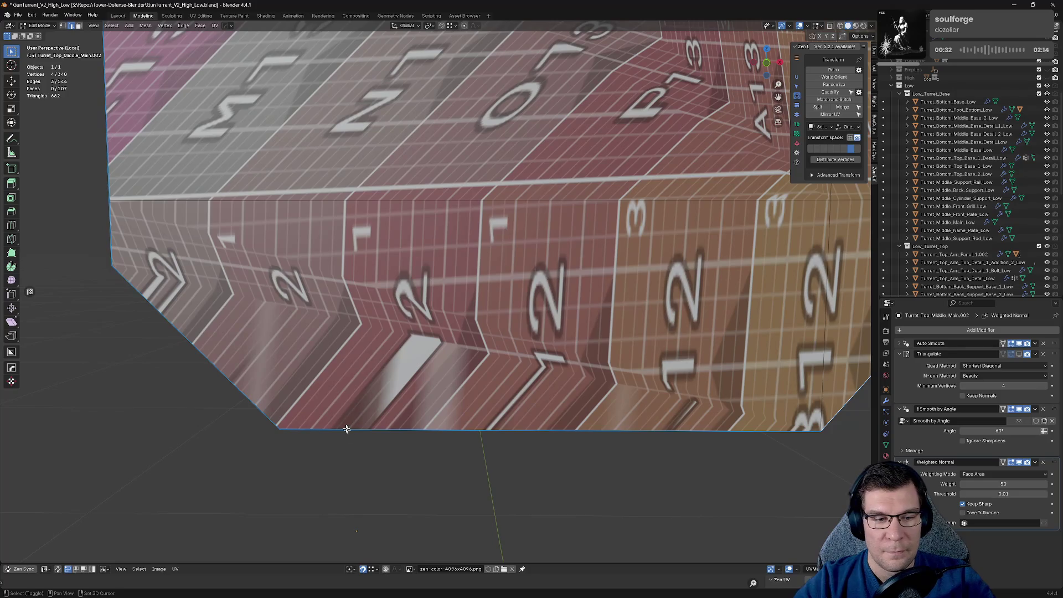
shift+click(206, 362)
middle_drag(188, 340, 649, 391)
shift+click(523, 353)
shift+click(522, 232)
middle_drag(522, 233, 436, 245)
shift+click(437, 245)
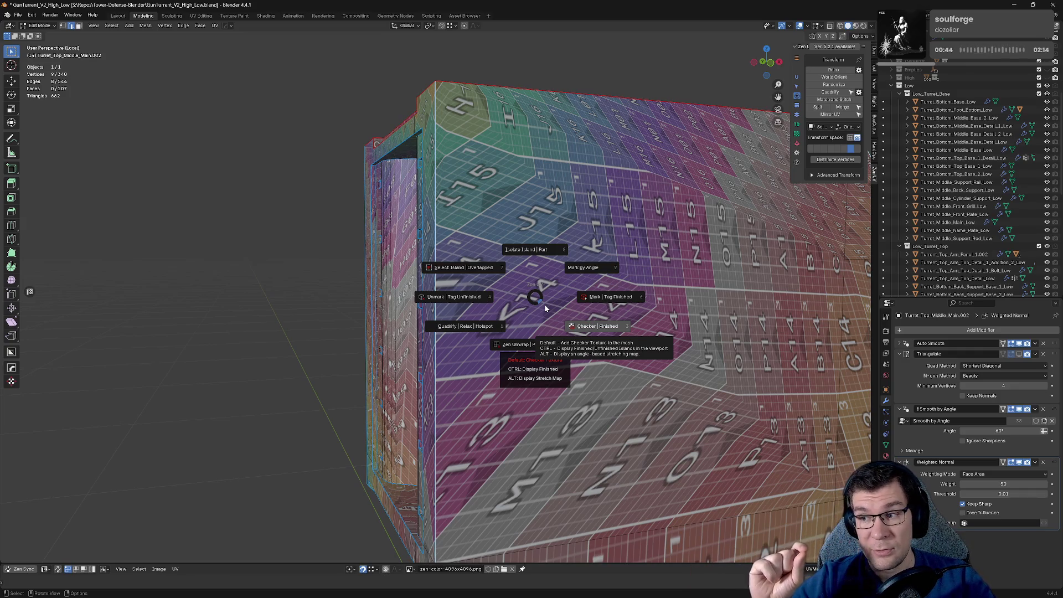
Step: Mark the lower band's outline edges as seams and inspect the updated checker mapping
click(589, 298)
middle_drag(589, 298, 637, 332)
scroll(683, 357, up, 5)
scroll(682, 357, down, 5)
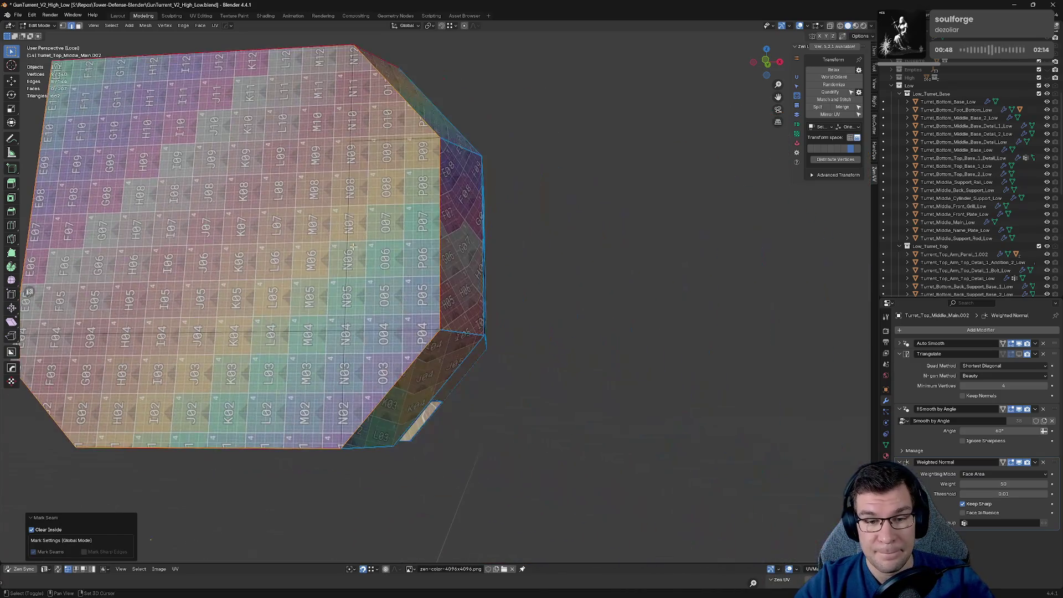
scroll(491, 339, up, 3)
mouse_move(491, 339)
middle_down()
mouse_move(482, 399)
mouse_move(532, 408)
mouse_move(503, 379)
middle_up()
scroll(344, 289, up, 4)
scroll(393, 322, up, 4)
scroll(635, 271, down, 5)
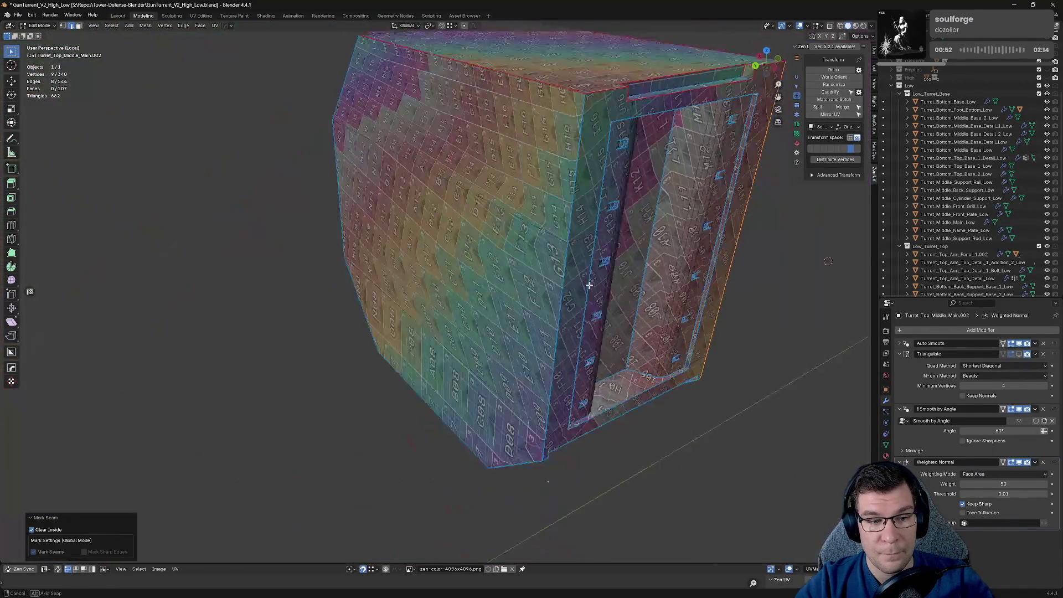
middle_drag(634, 272, 489, 264)
scroll(488, 264, up, 4)
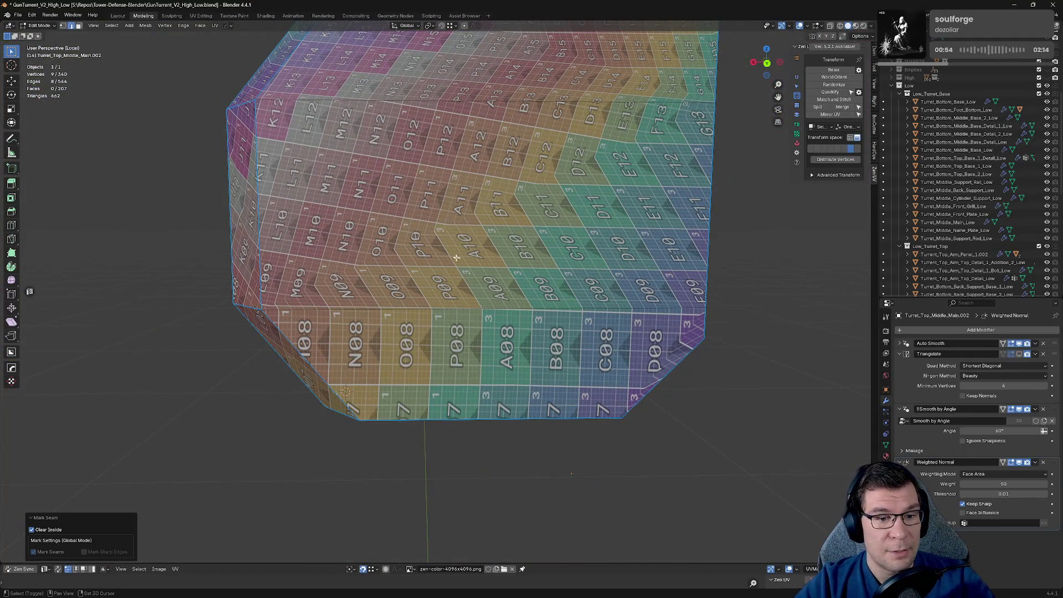
shift+middle_drag(450, 221, 501, 300)
Step: Connect a vertex path between two vertices, then dissolve that stray edge path
click(391, 327)
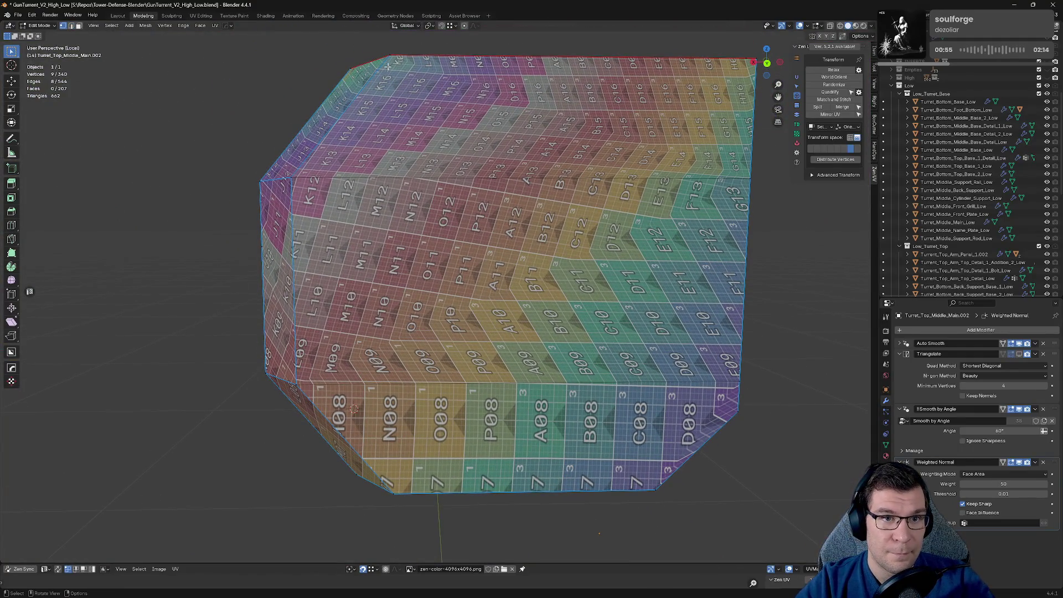
shift+click(384, 488)
key(j)
middle_drag(385, 488, 481, 359)
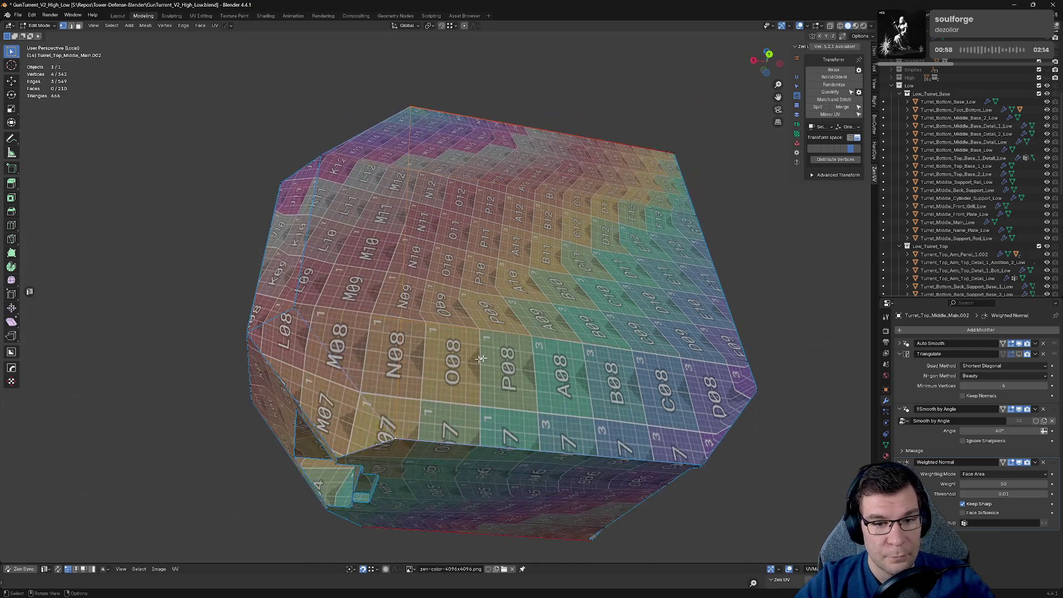
key(x)
click(498, 181)
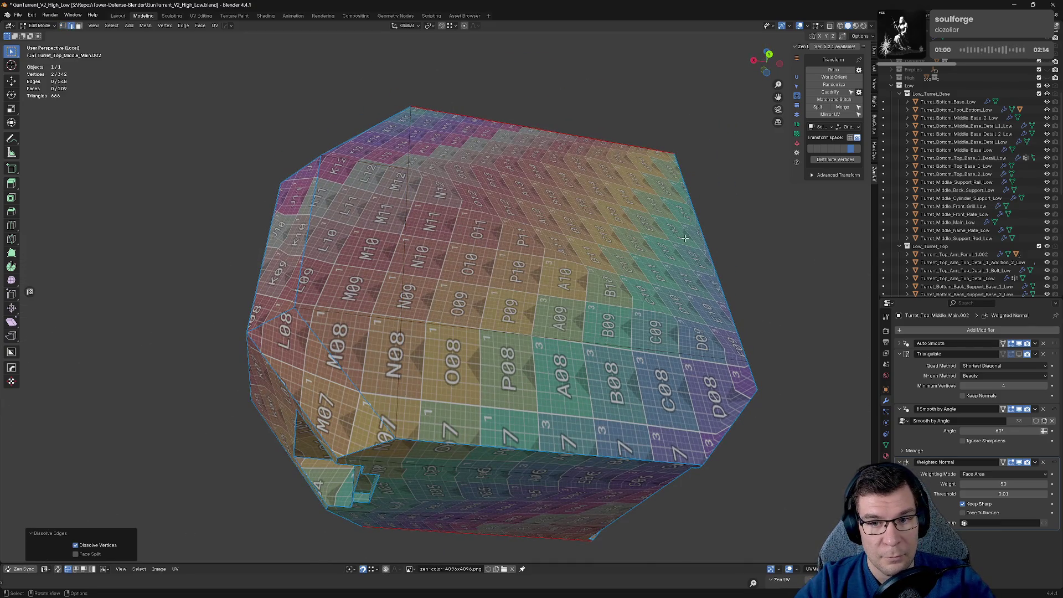
Step: Mark seams along the housing's bottom and right border edges, then inspect the top and sides
mouse_move(684, 238)
middle_down()
mouse_move(641, 243)
mouse_move(364, 115)
middle_up()
shift+click(339, 292)
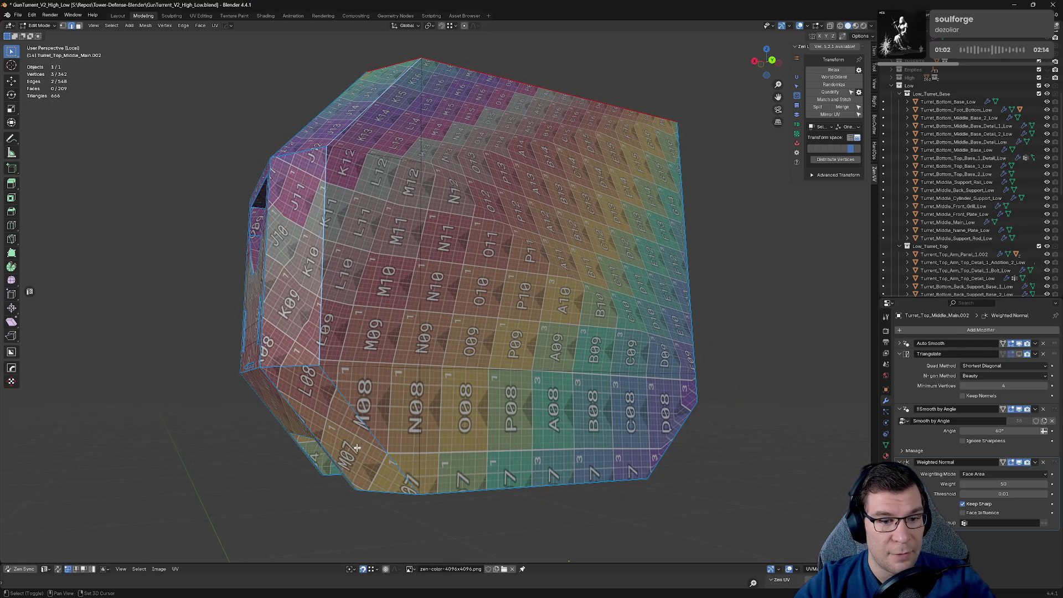
ctrl+click(487, 481)
mouse_move(486, 482)
middle_down()
mouse_move(717, 430)
mouse_move(675, 424)
middle_up()
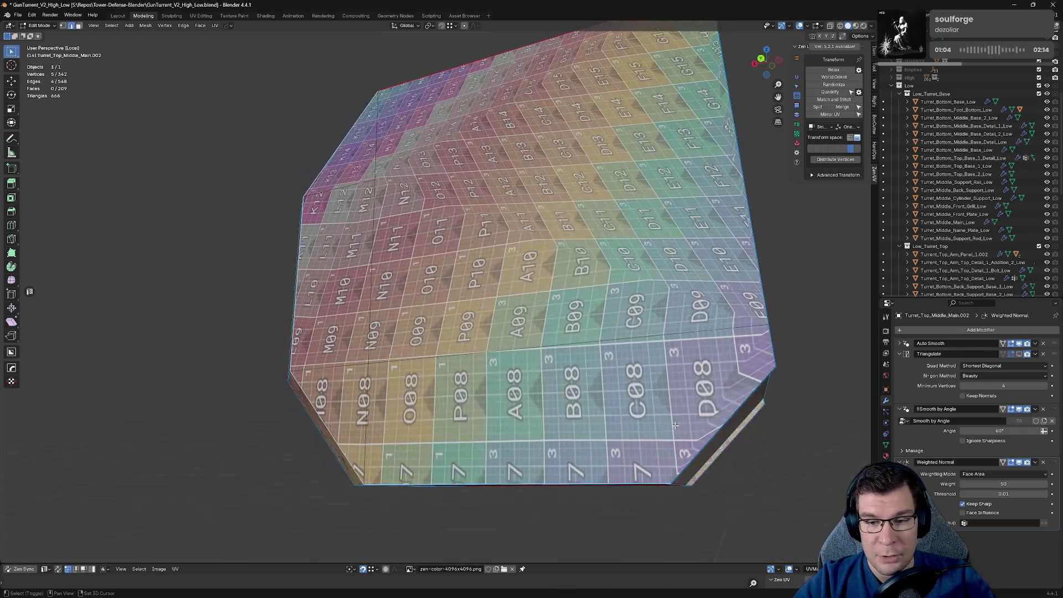
ctrl+click(750, 377)
ctrl+click(758, 275)
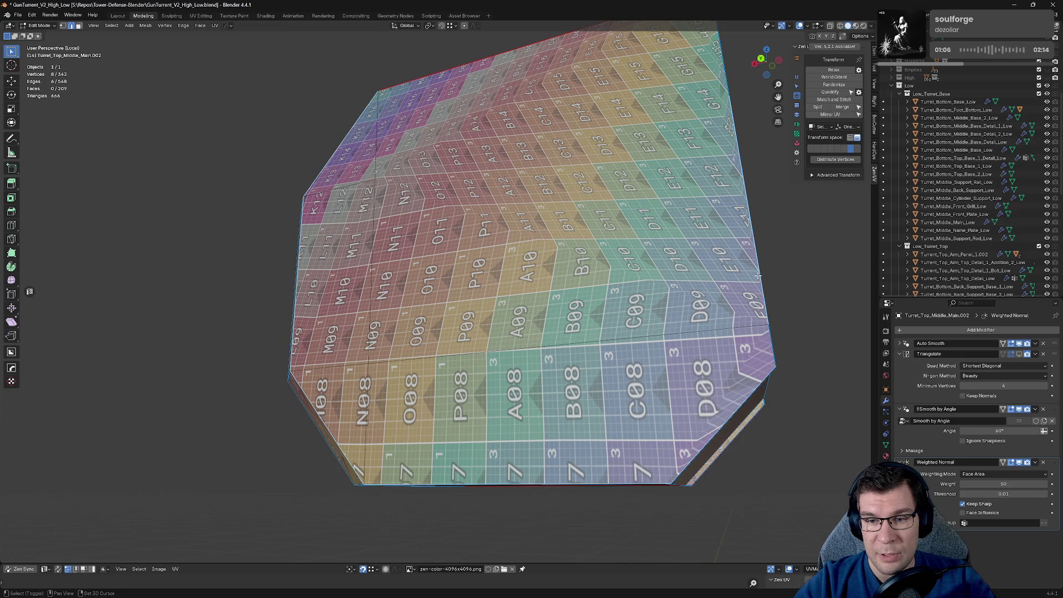
ctrl+click(771, 340)
middle_drag(771, 340, 622, 333)
shift+click(616, 284)
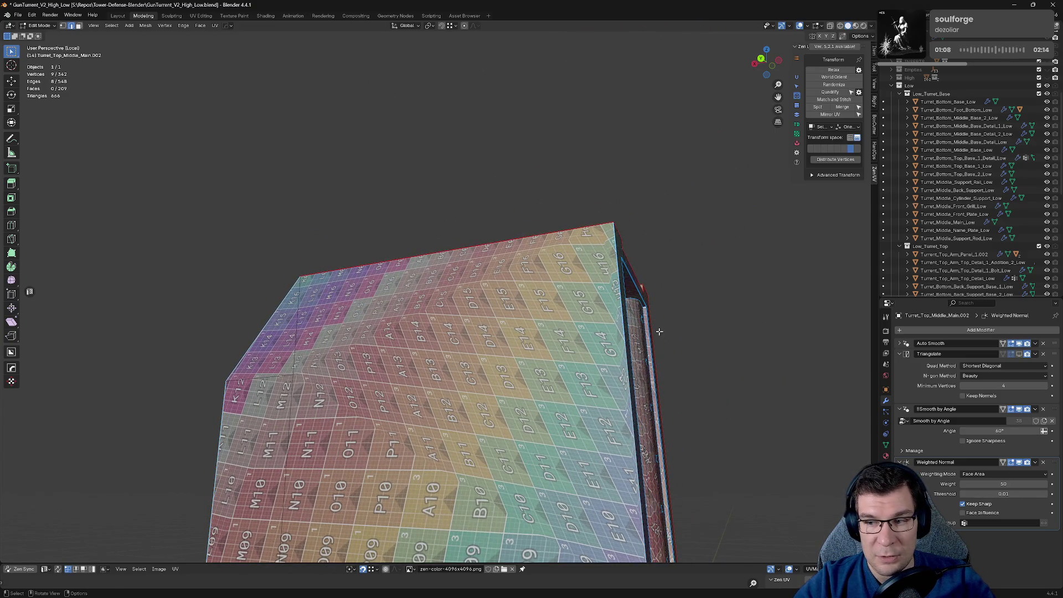
key(alt+a)
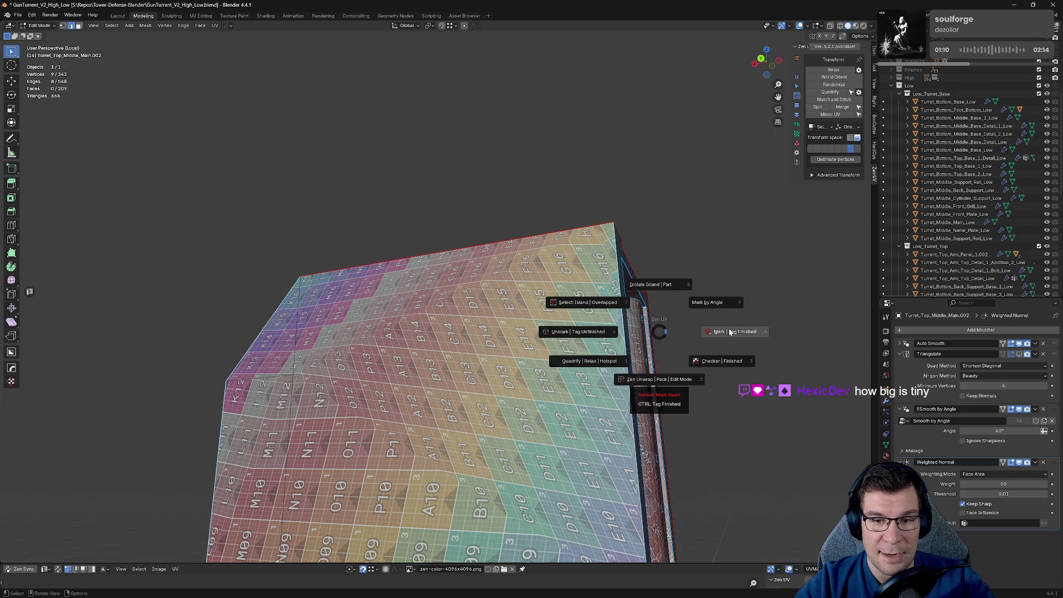
click(720, 342)
mouse_move(377, 375)
middle_down()
mouse_move(404, 401)
mouse_move(396, 406)
middle_up()
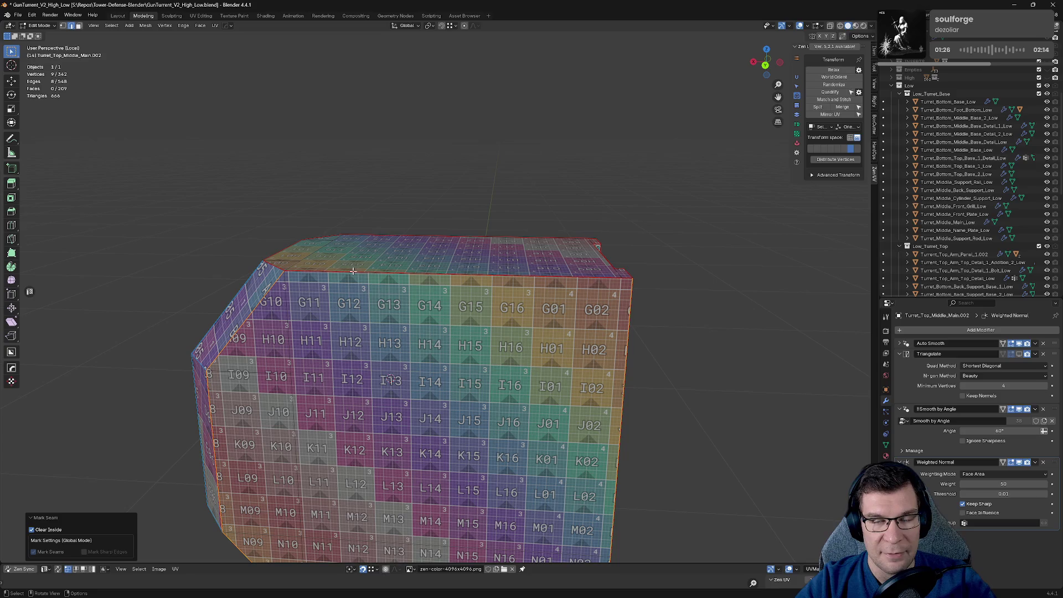
mouse_move(426, 299)
middle_down()
mouse_move(442, 310)
mouse_move(516, 266)
mouse_move(422, 305)
middle_up()
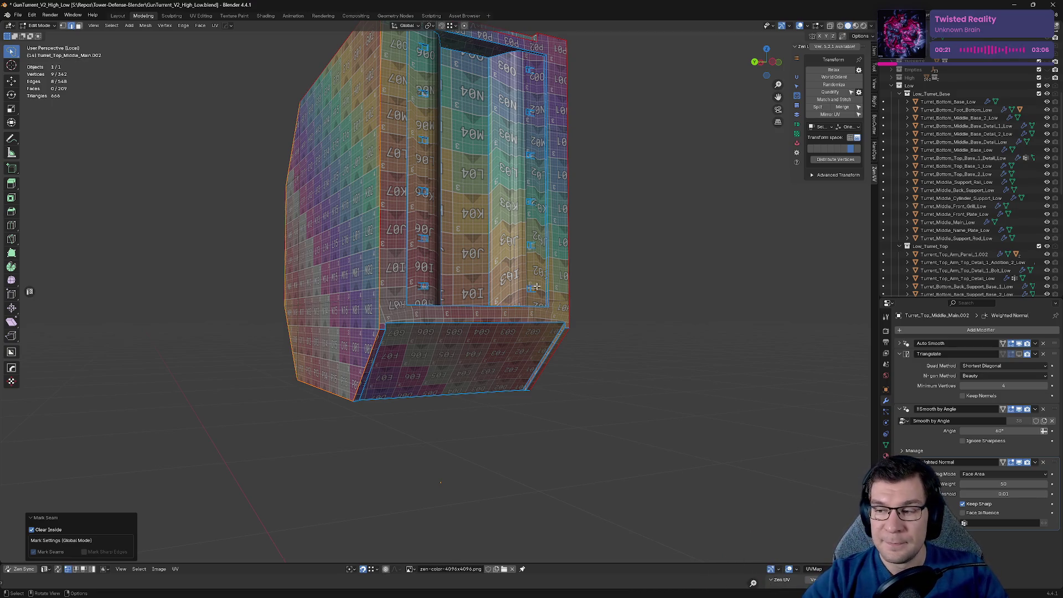
Step: Join two corner vertices on the front panel with a new edge
middle_drag(534, 285, 406, 286)
scroll(361, 325, up, 3)
middle_drag(360, 326, 495, 311)
click(374, 344)
scroll(435, 321, up, 5)
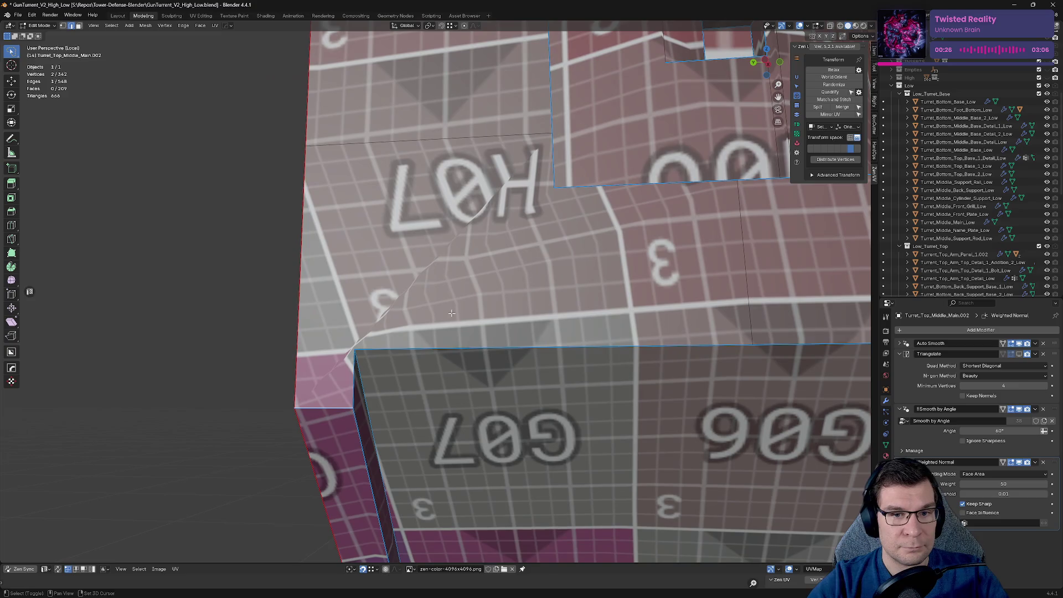
shift+click(354, 350)
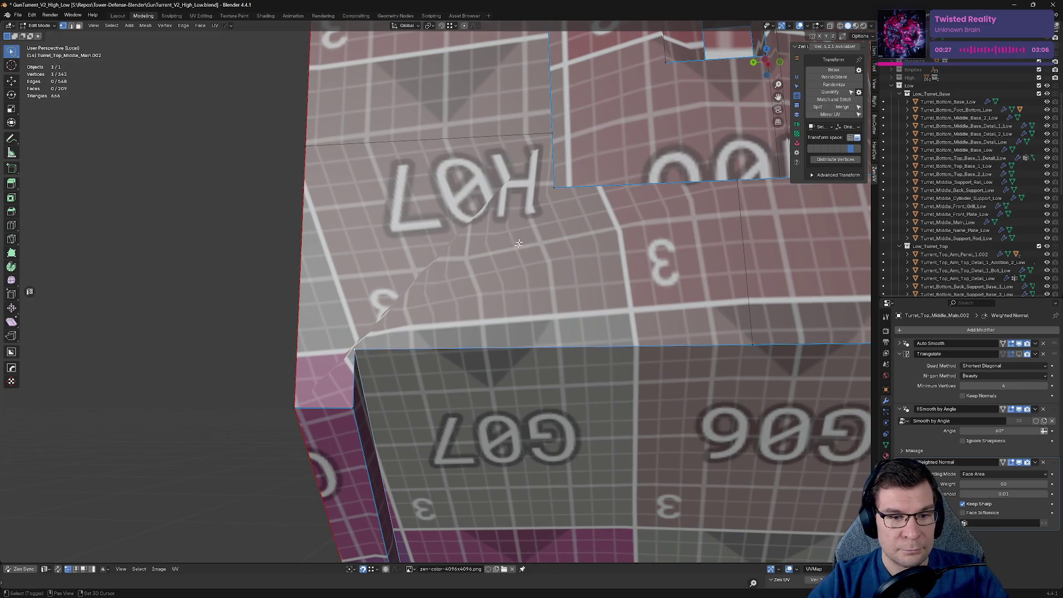
shift+click(552, 188)
key(j)
middle_drag(552, 190, 331, 266)
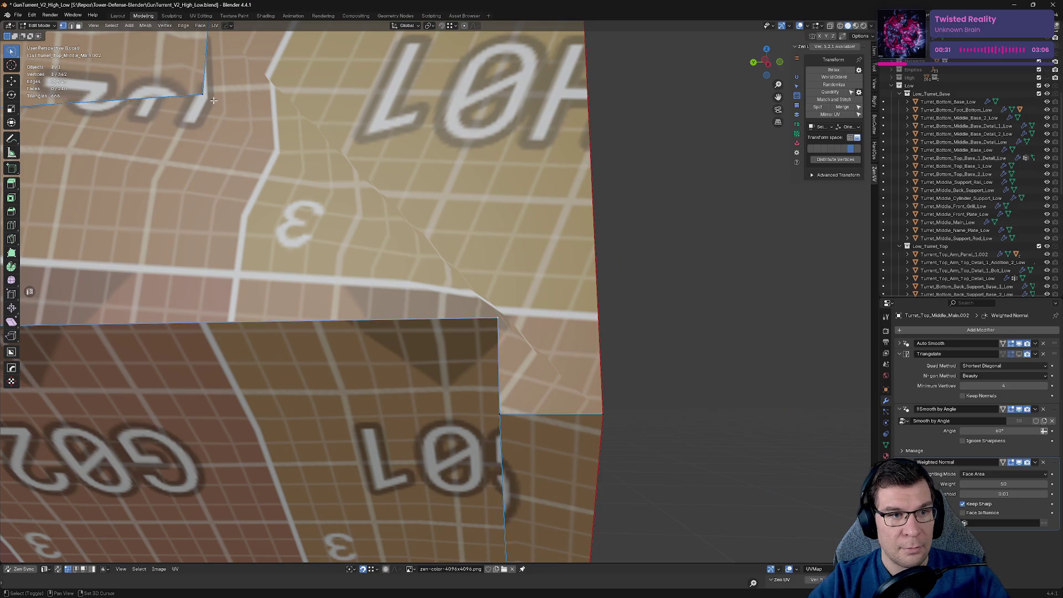
key(j)
Step: Dissolve two stray edges near the front corner
scroll(375, 263, down, 6)
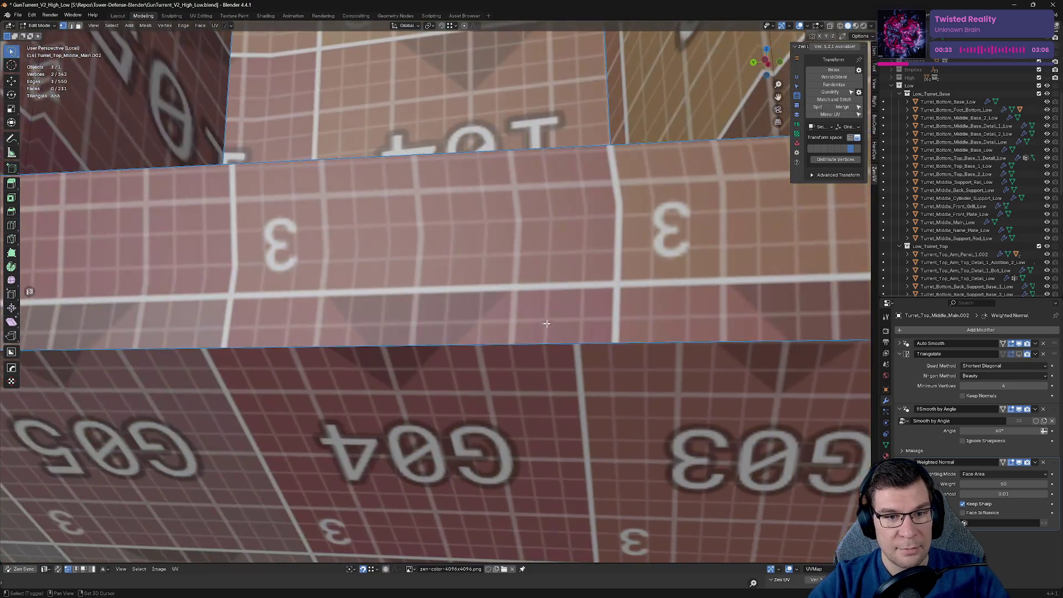
scroll(551, 363, up, 3)
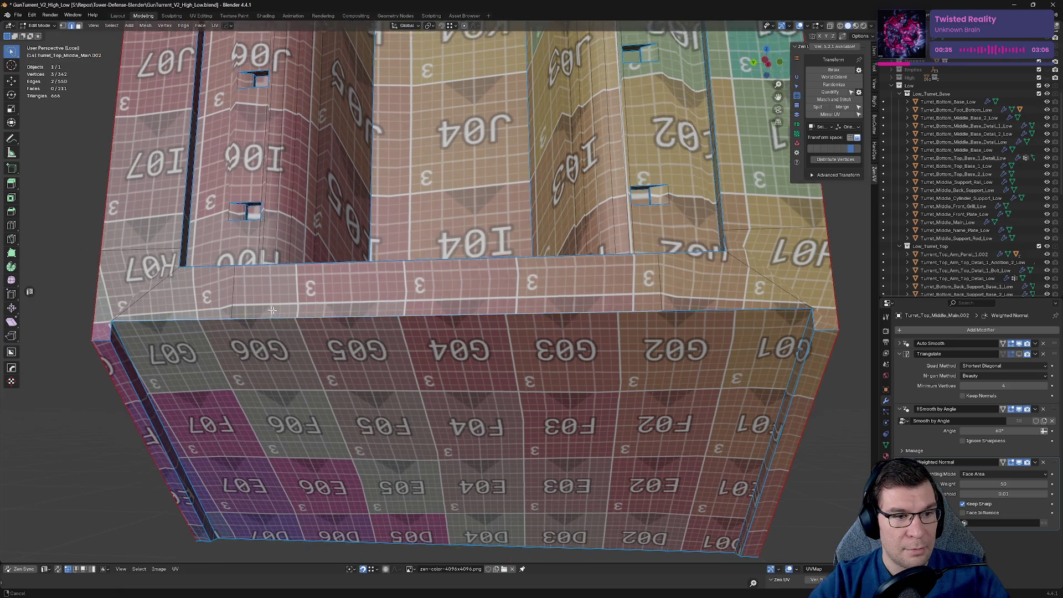
key(x)
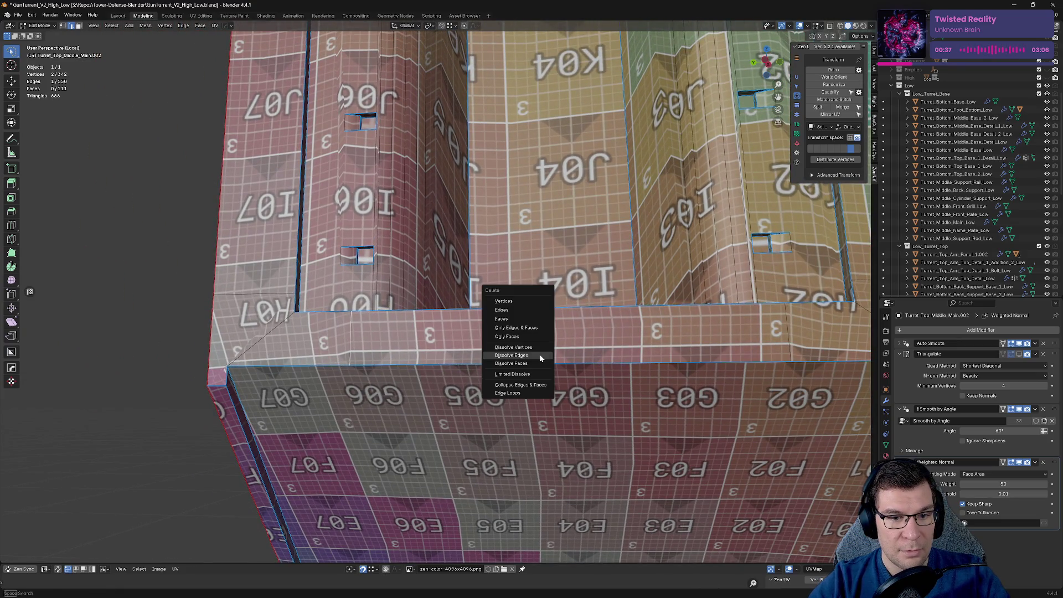
click(541, 357)
click(250, 295)
key(x)
click(250, 294)
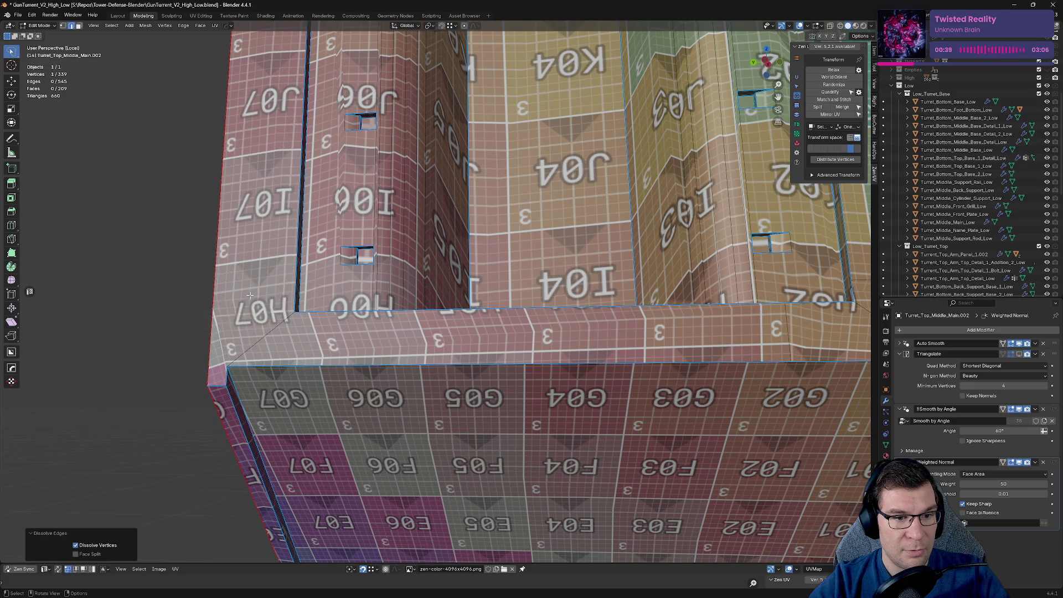
Step: Dissolve the stray side-face edge and the stray vertical edge on the front panel
middle_drag(455, 326, 315, 303)
key(x)
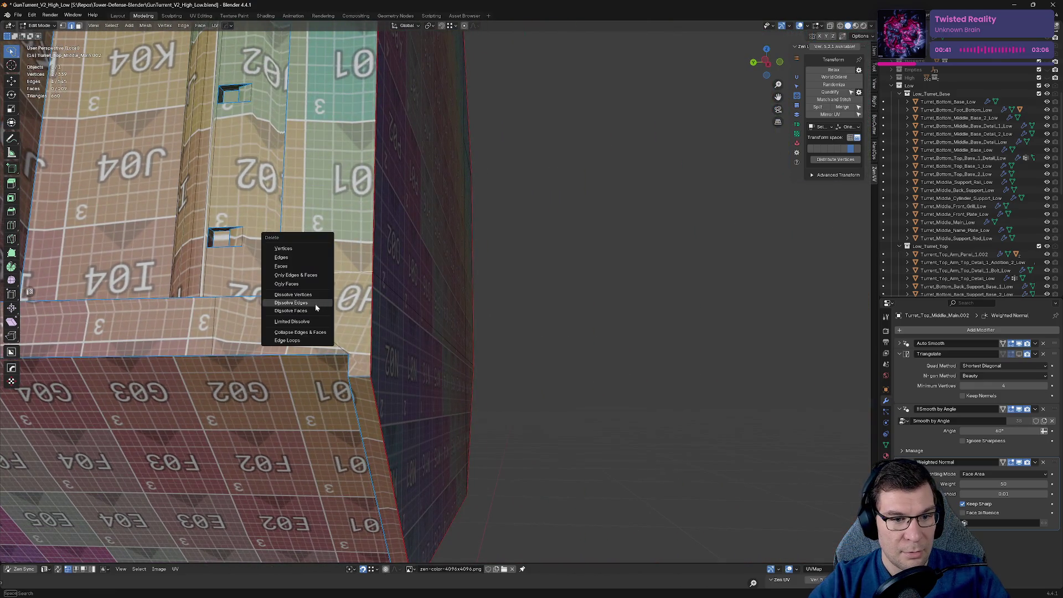
click(314, 304)
click(220, 326)
key(x)
click(226, 326)
click(343, 360)
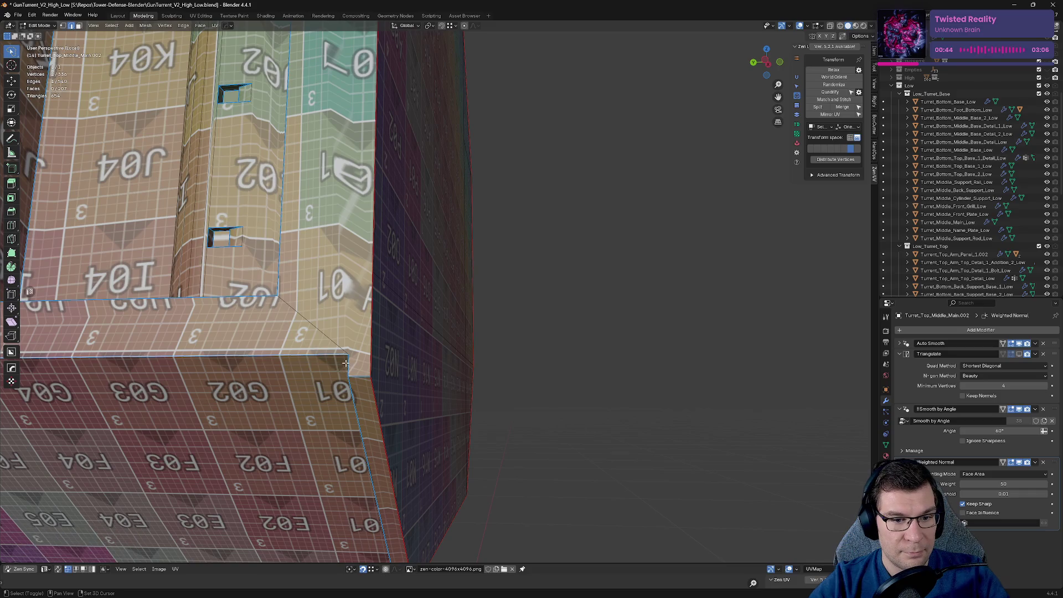
Step: Mark the front face's top border edges as seams and re-unwrap the checker texture
shift+click(346, 363)
middle_drag(346, 363, 494, 337)
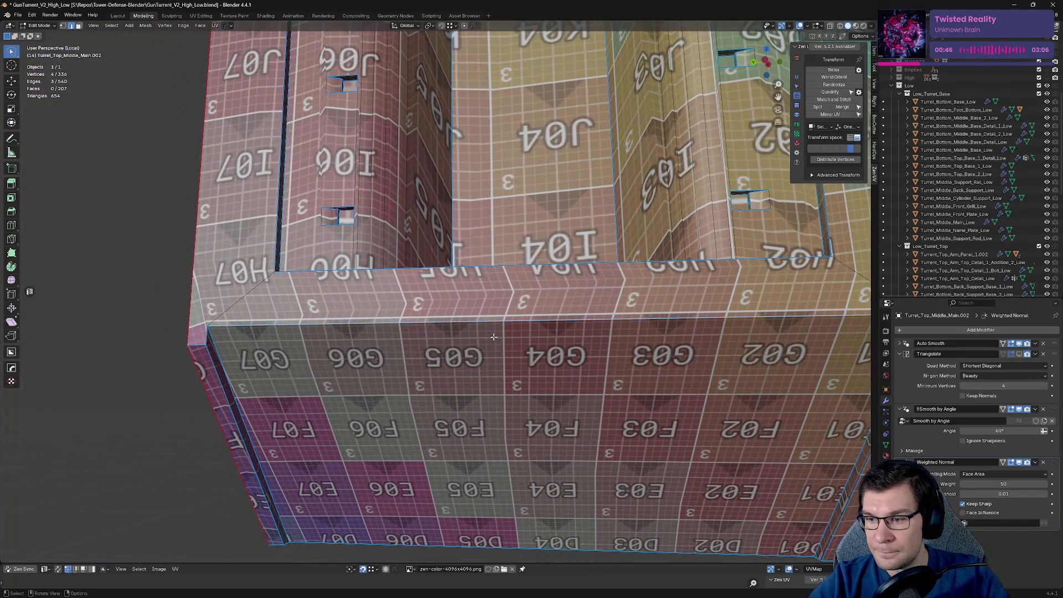
shift+click(208, 336)
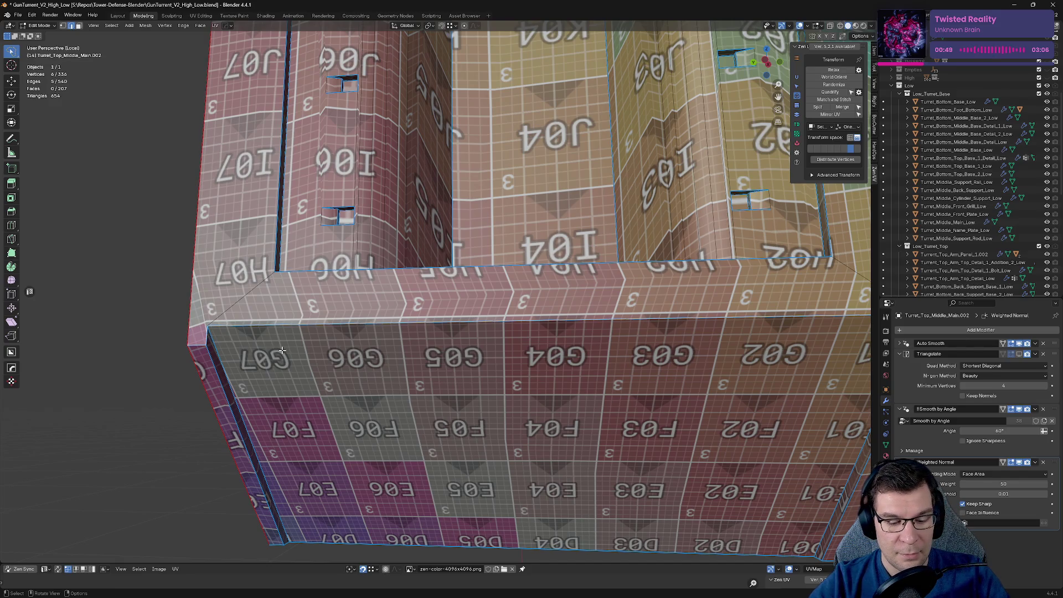
key(alt+q)
click(280, 422)
scroll(635, 252, down, 5)
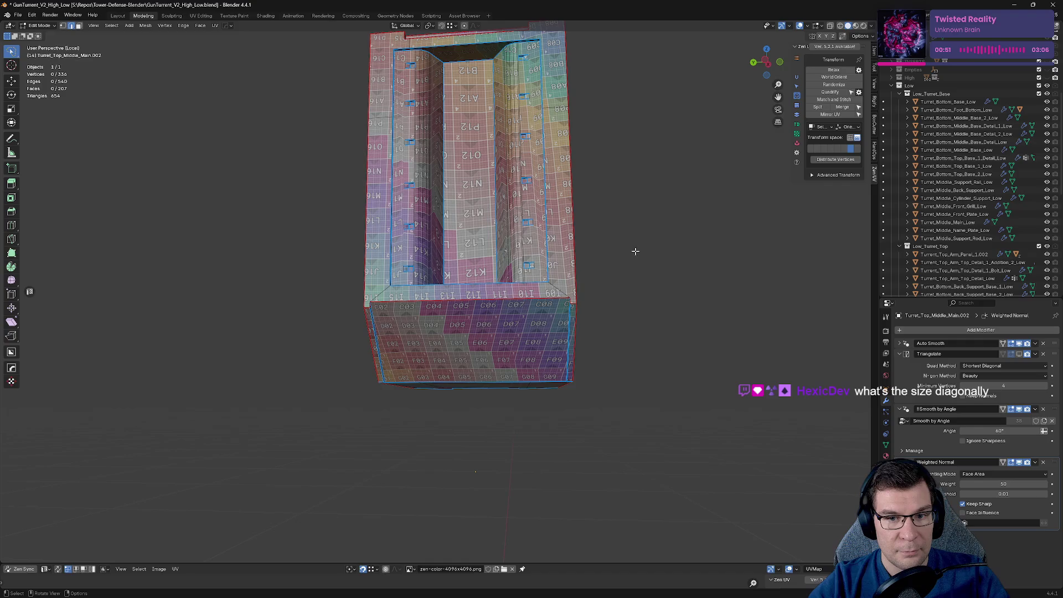
Step: Mark seams on the top rim and vertical corner edges near C08 and D08
middle_drag(585, 198, 582, 226)
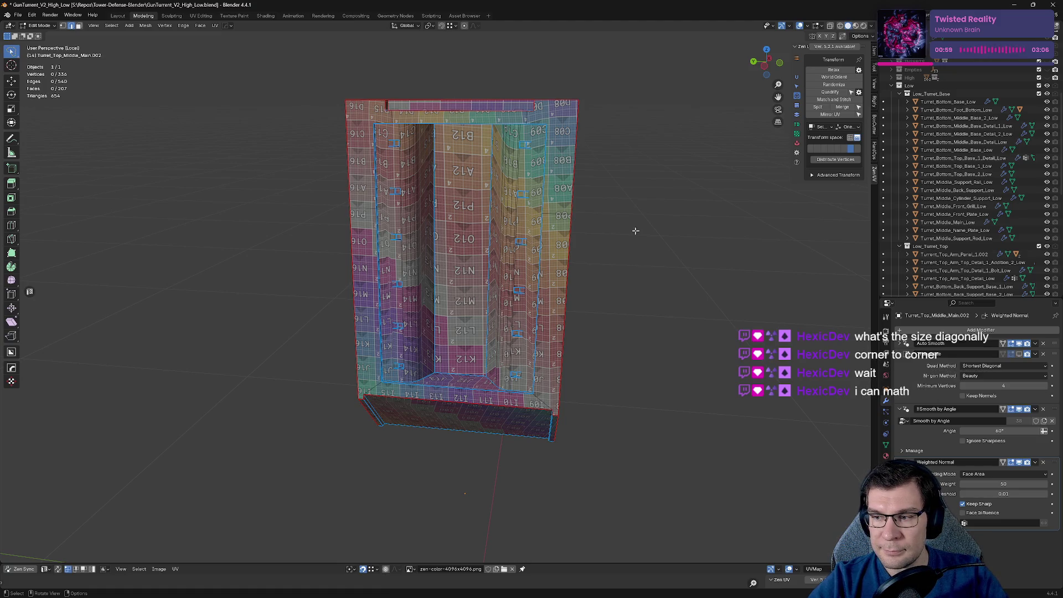
scroll(395, 194, up, 4)
click(301, 271)
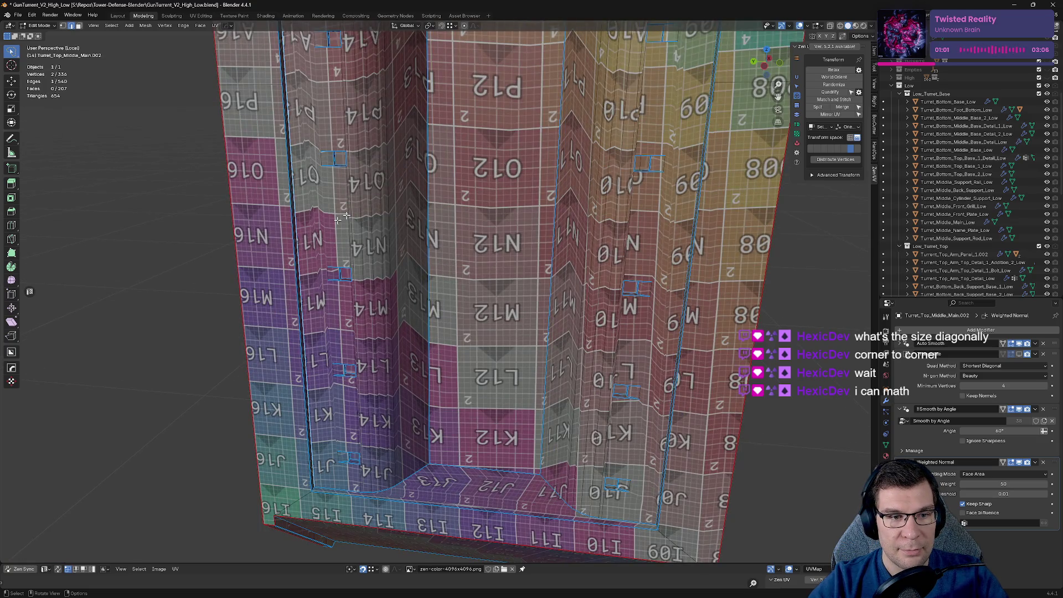
mouse_move(346, 215)
shift+middle_down()
mouse_move(455, 256)
mouse_move(332, 208)
mouse_move(401, 261)
shift+middle_up()
scroll(455, 256, down, 3)
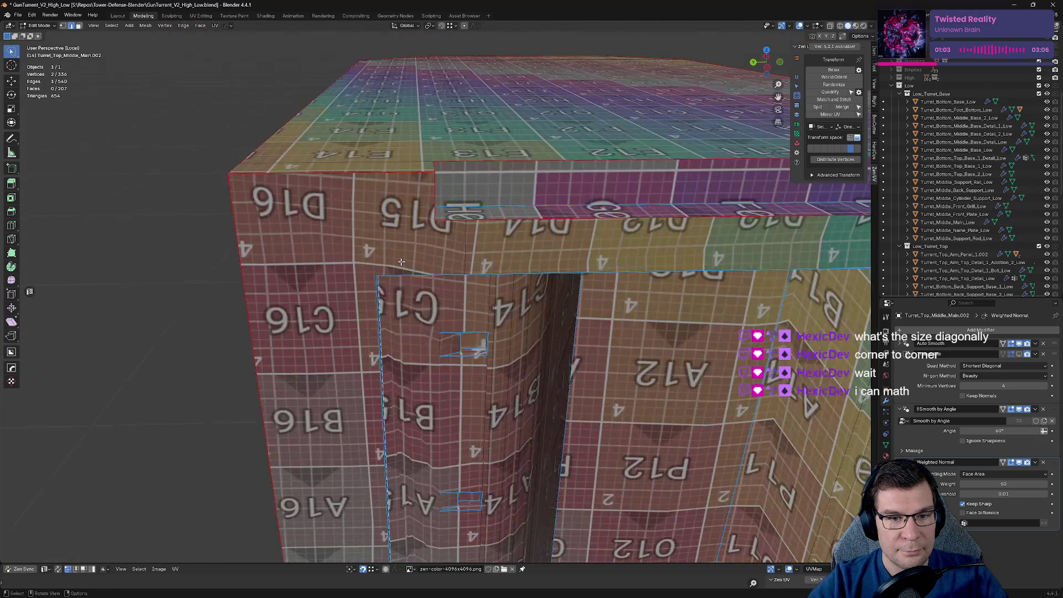
scroll(401, 261, up, 5)
scroll(400, 262, down, 4)
shift+click(522, 268)
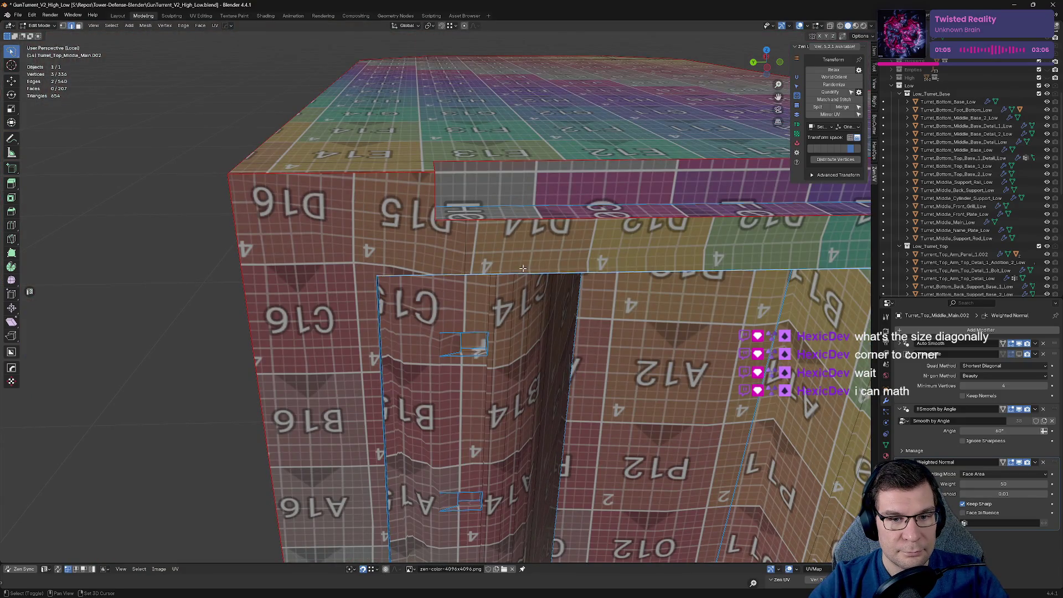
shift+middle_drag(725, 235, 465, 285)
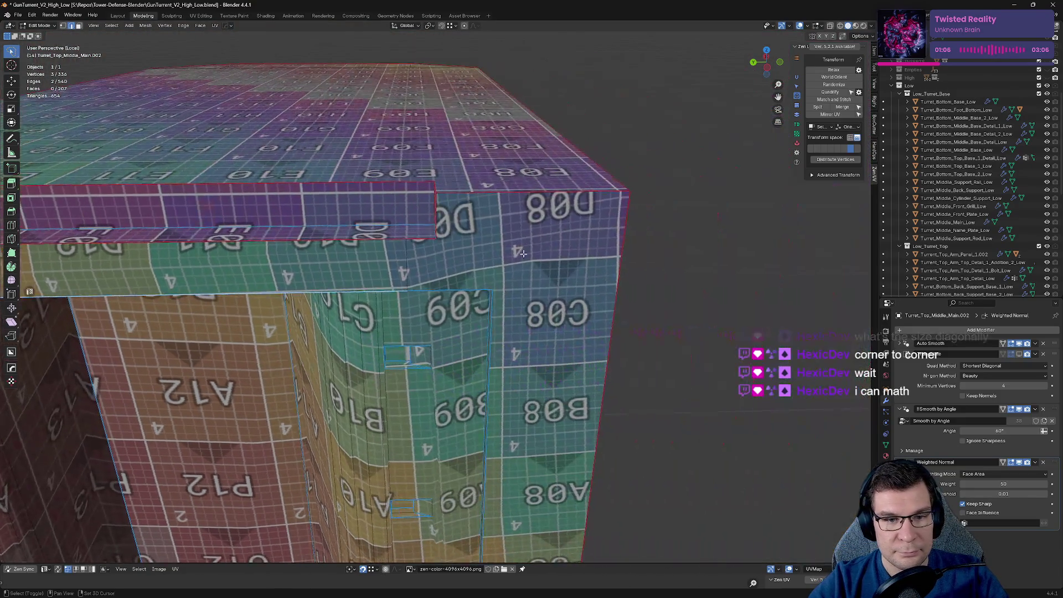
shift+click(466, 288)
shift+click(498, 296)
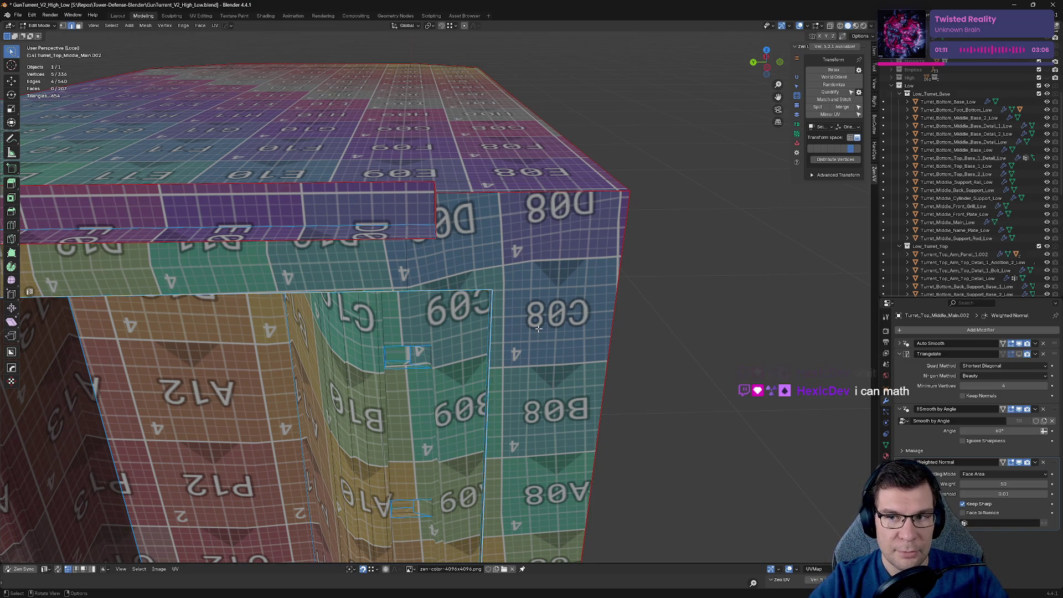
key(alt+e)
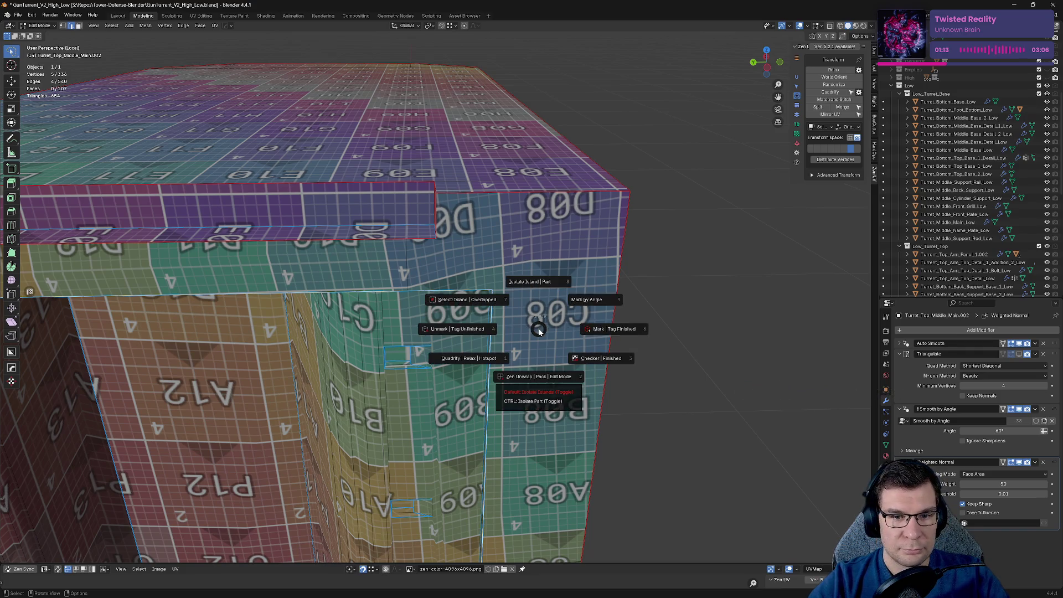
click(616, 336)
Step: Seam the side-face edges and re-unwrap the inner slot's checker UVs
mouse_move(616, 335)
middle_down()
mouse_move(496, 412)
mouse_move(565, 250)
middle_up()
scroll(565, 250, down, 5)
key(alt+e)
click(609, 263)
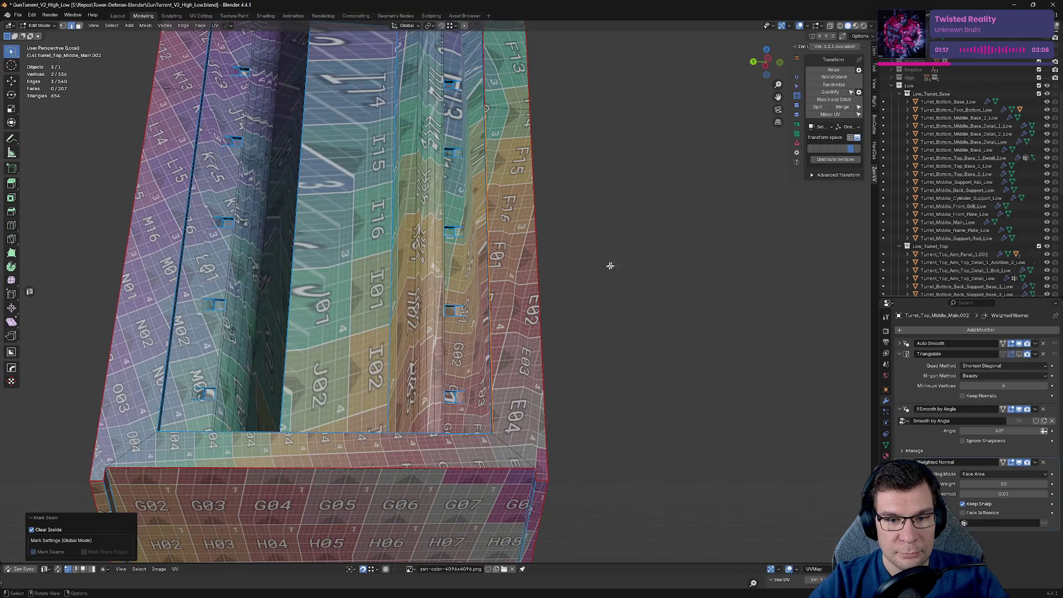
scroll(468, 450, up, 3)
key(alt+e)
click(128, 425)
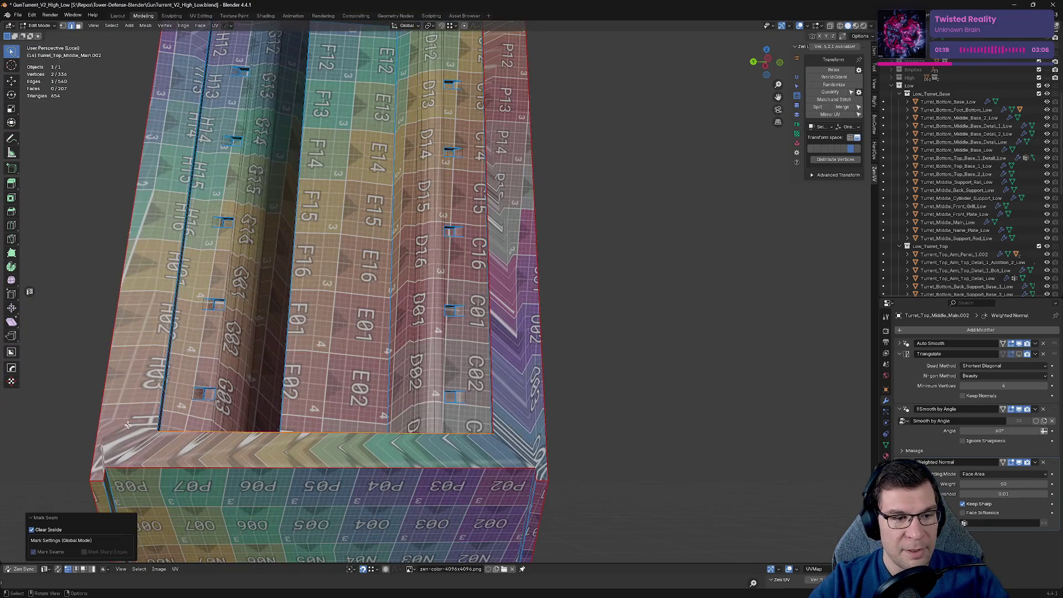
key(alt+e)
click(277, 315)
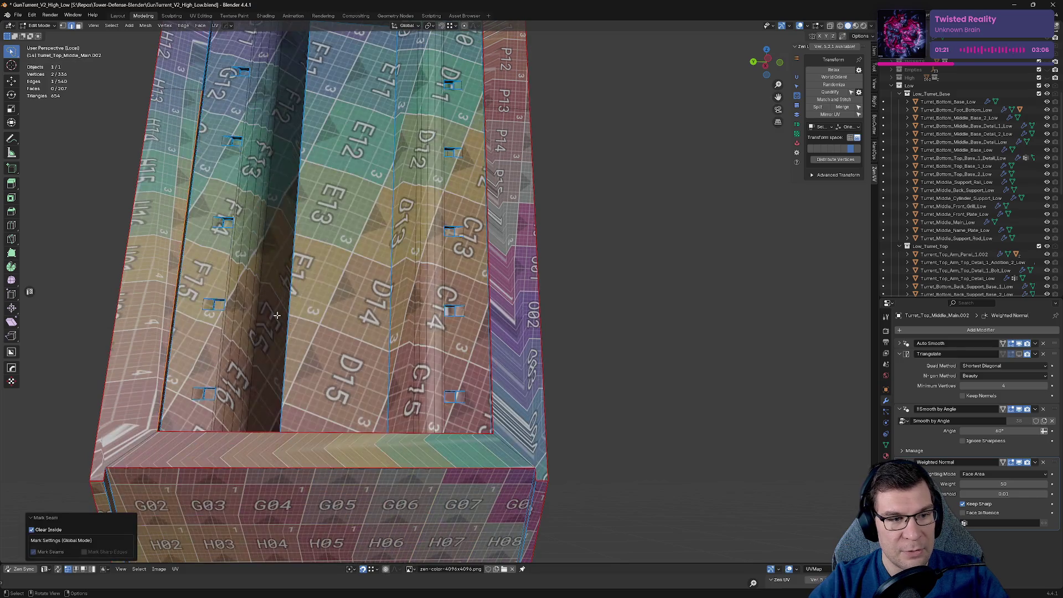
Step: Mark seams and re-unwrap the whole housing from a front view
mouse_move(274, 314)
middle_down()
mouse_move(339, 350)
mouse_move(343, 332)
middle_up()
scroll(299, 332, up, 2)
scroll(343, 332, down, 4)
middle_drag(360, 249, 389, 173)
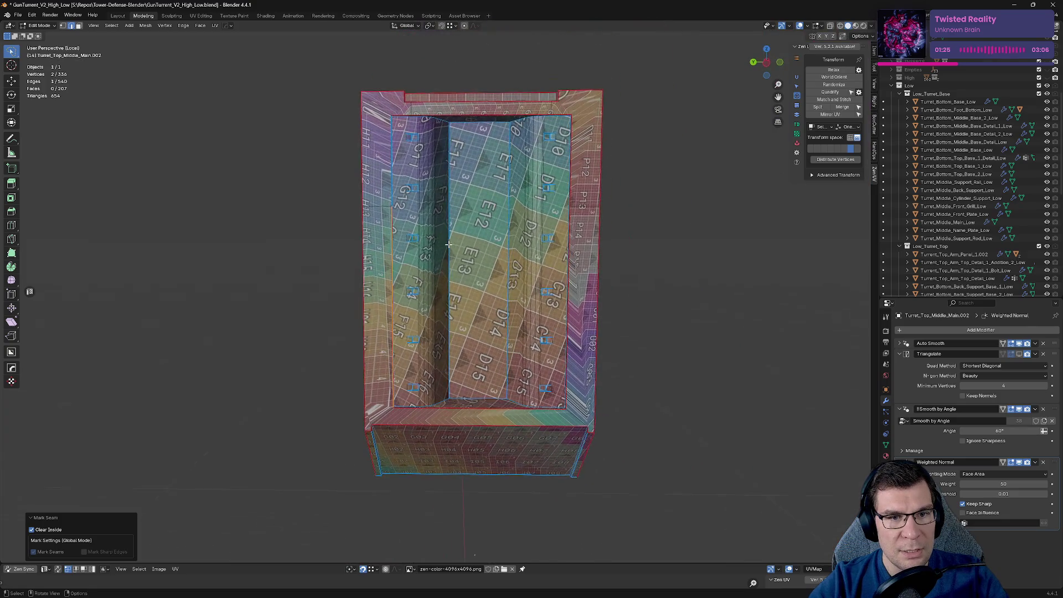
key(alt+e)
click(439, 178)
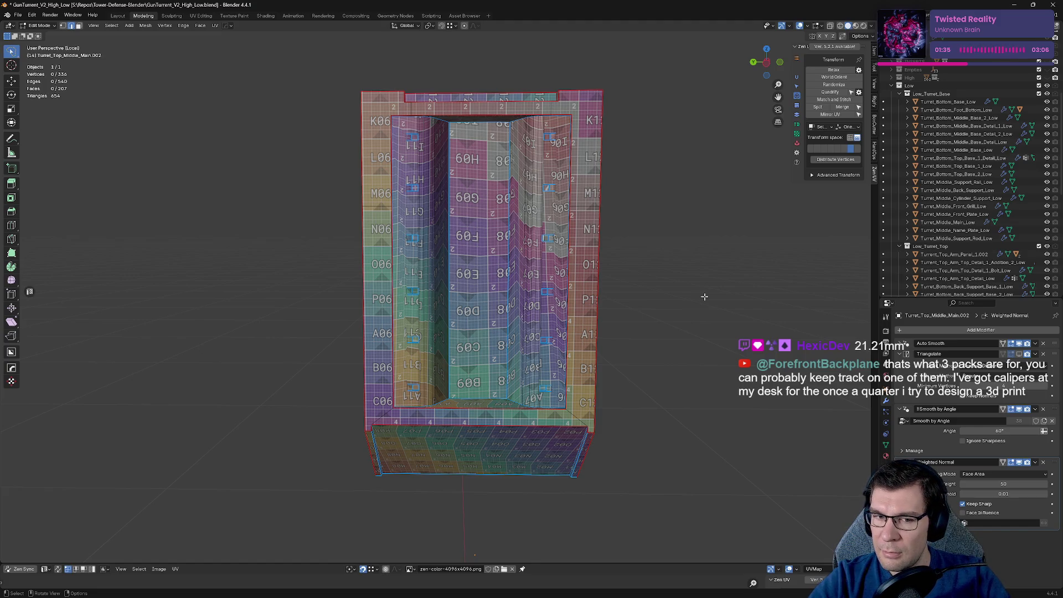
Step: Undo the last change, then seam and re-unwrap the inner panel edges
mouse_move(704, 297)
middle_down()
mouse_move(688, 211)
mouse_move(667, 208)
mouse_move(594, 316)
middle_up()
key(ctrl+z)
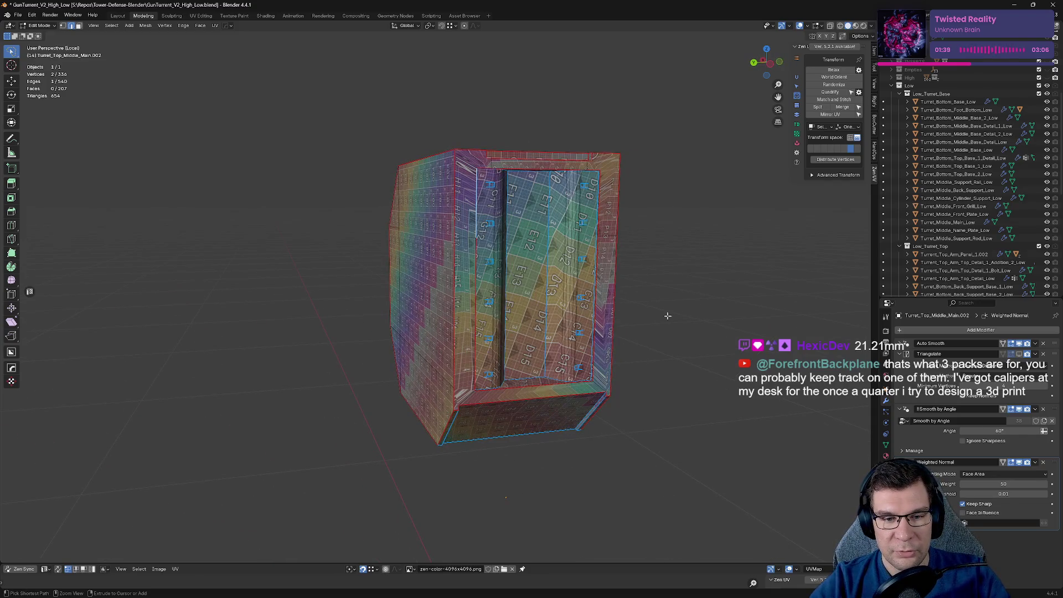
middle_drag(662, 317, 570, 296)
scroll(629, 259, up, 3)
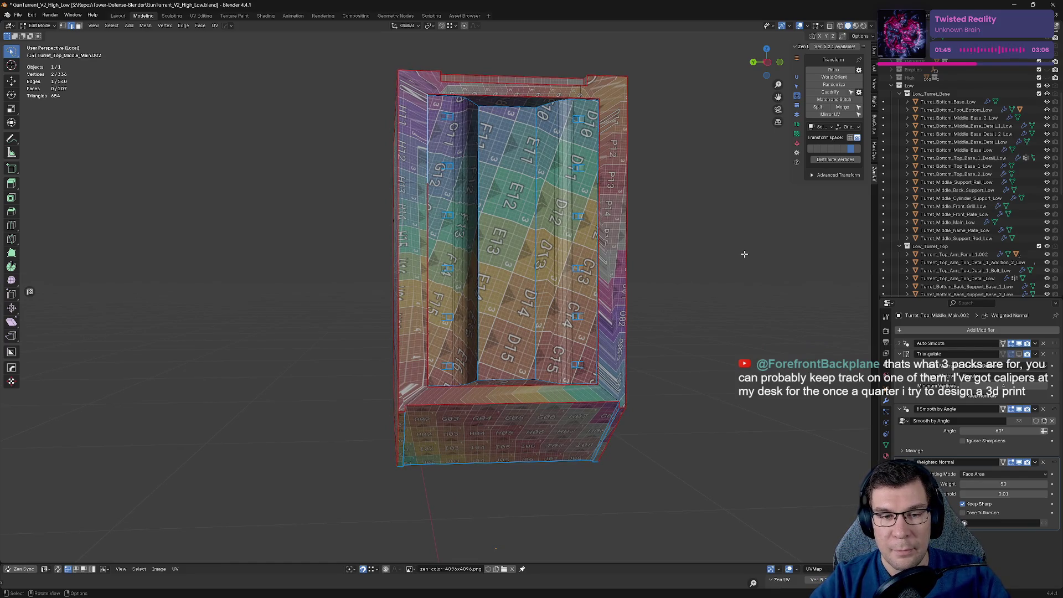
mouse_move(670, 280)
middle_down()
mouse_move(683, 273)
mouse_move(643, 217)
middle_up()
key(alt+e)
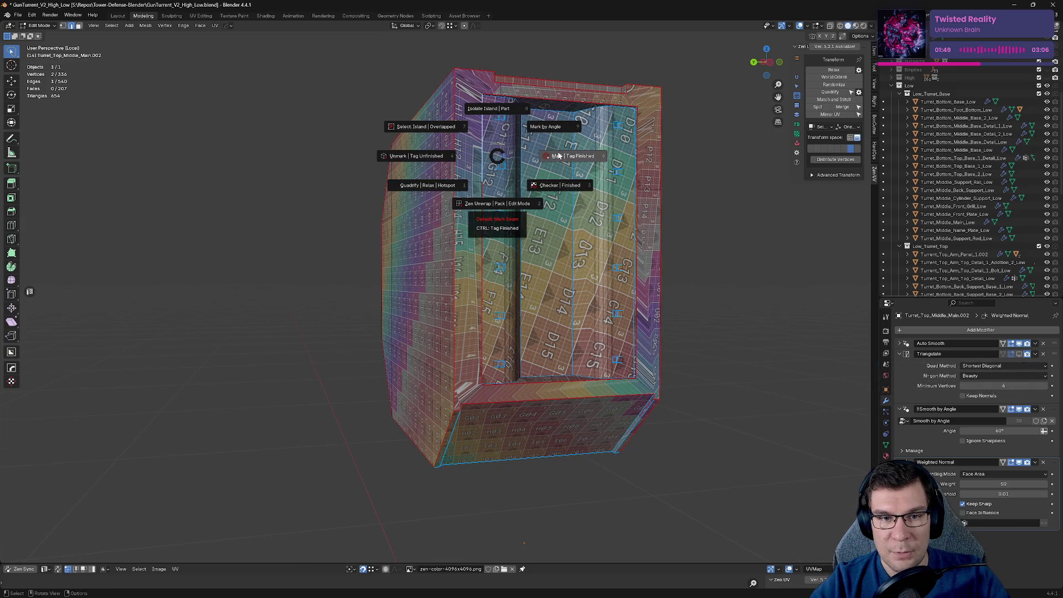
click(559, 155)
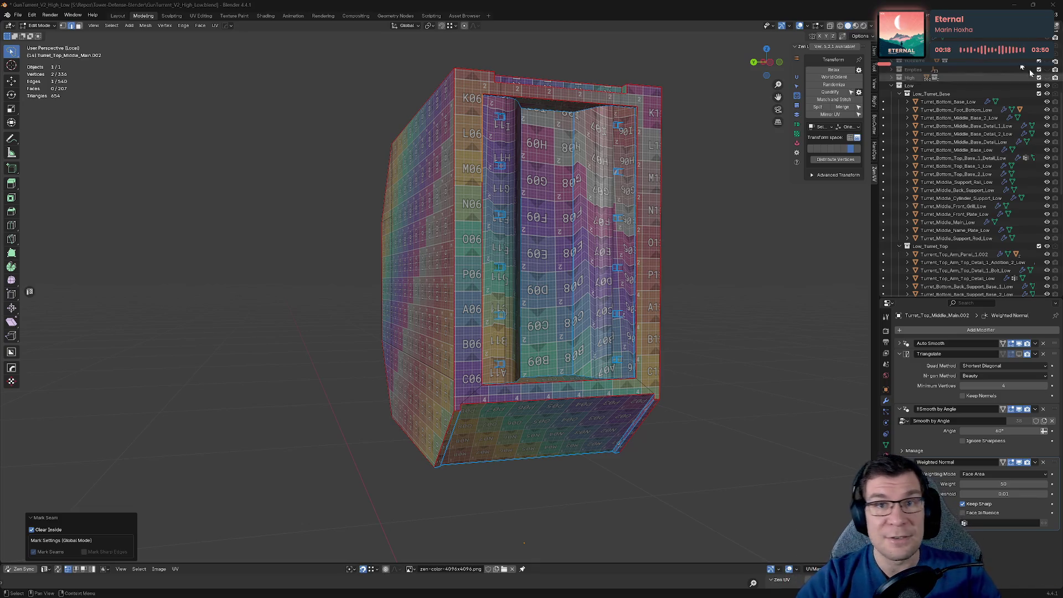
mouse_move(425, 449)
middle_down()
mouse_move(432, 367)
mouse_move(504, 280)
middle_up()
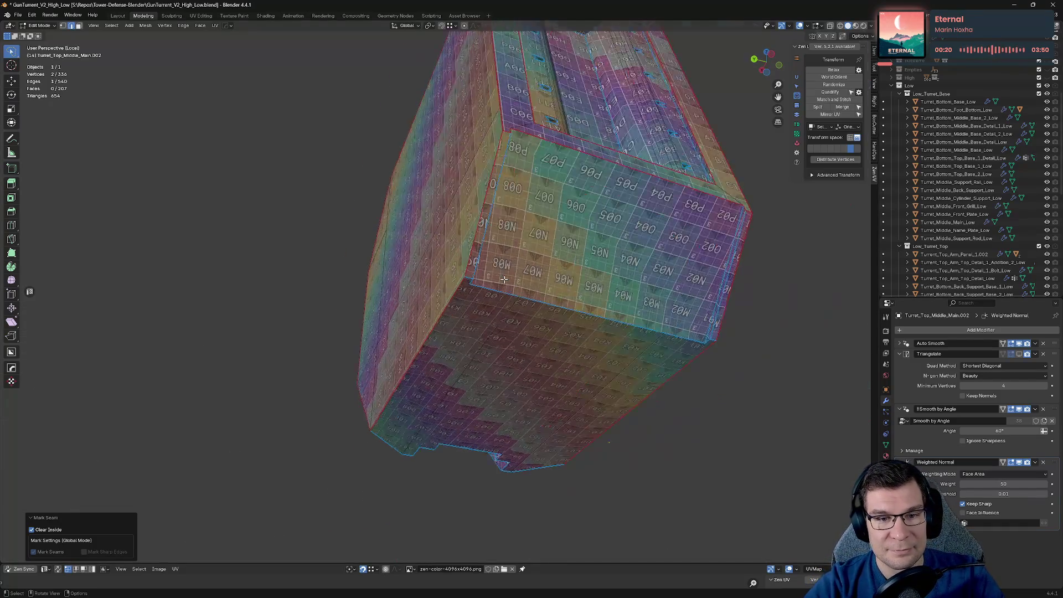
scroll(504, 280, up, 3)
shift+click(503, 271)
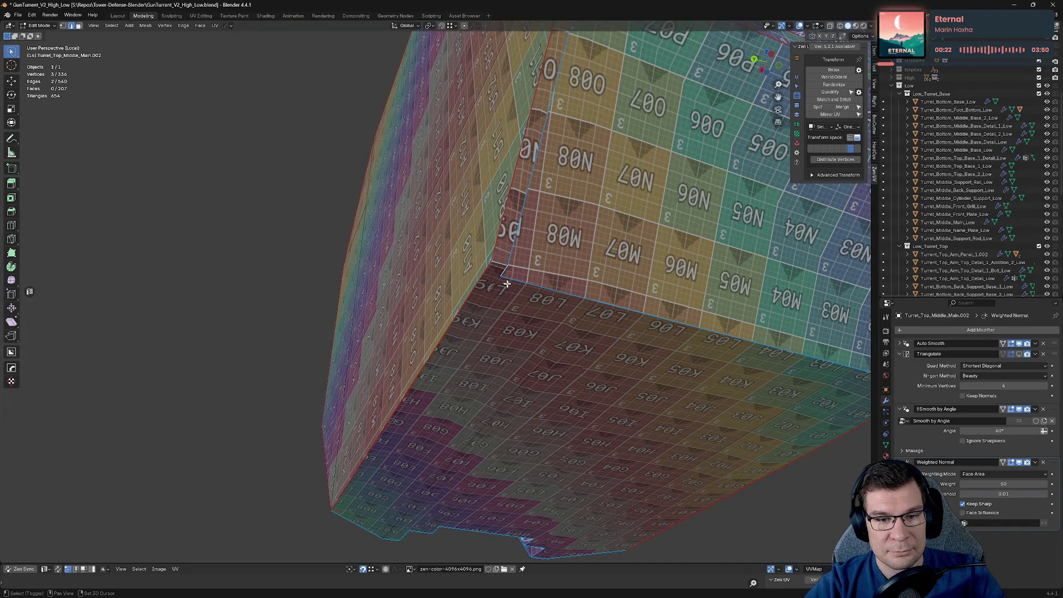
scroll(506, 283, down, 4)
key(ctrl+KP_1)
scroll(564, 250, up, 3)
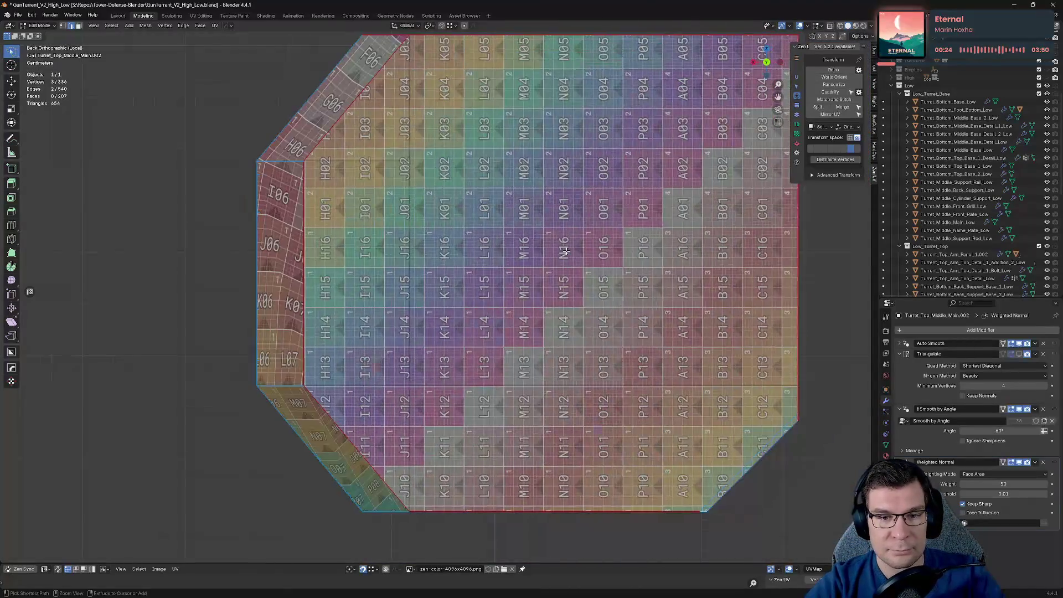
key(ctrl+KP_7)
mouse_move(388, 160)
shift+middle_down()
mouse_move(588, 256)
mouse_move(455, 248)
shift+middle_up()
scroll(458, 296, up, 2)
scroll(458, 296, down, 2)
scroll(455, 248, up, 4)
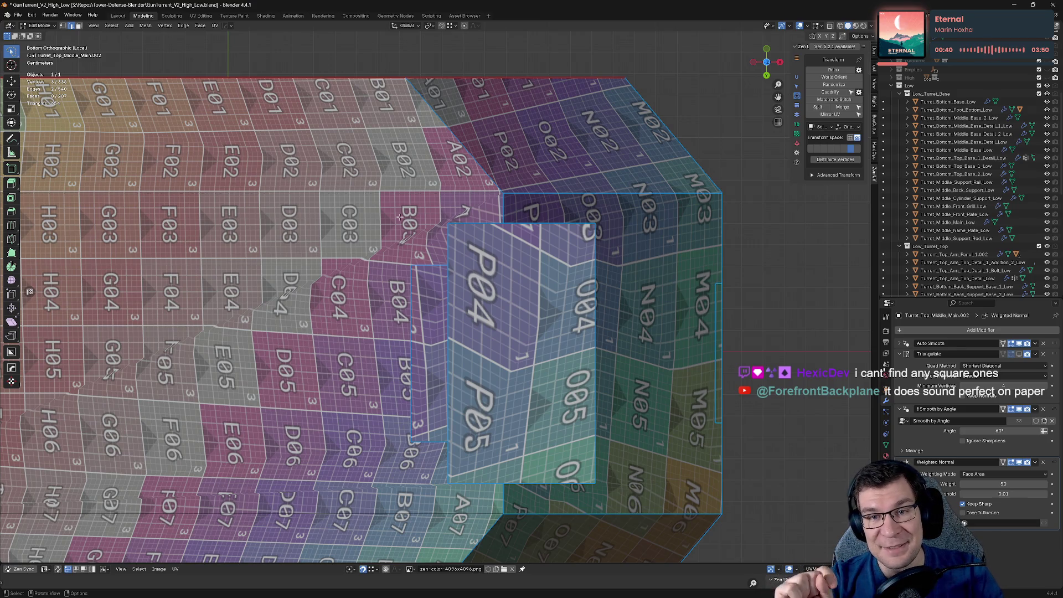
scroll(471, 283, up, 2)
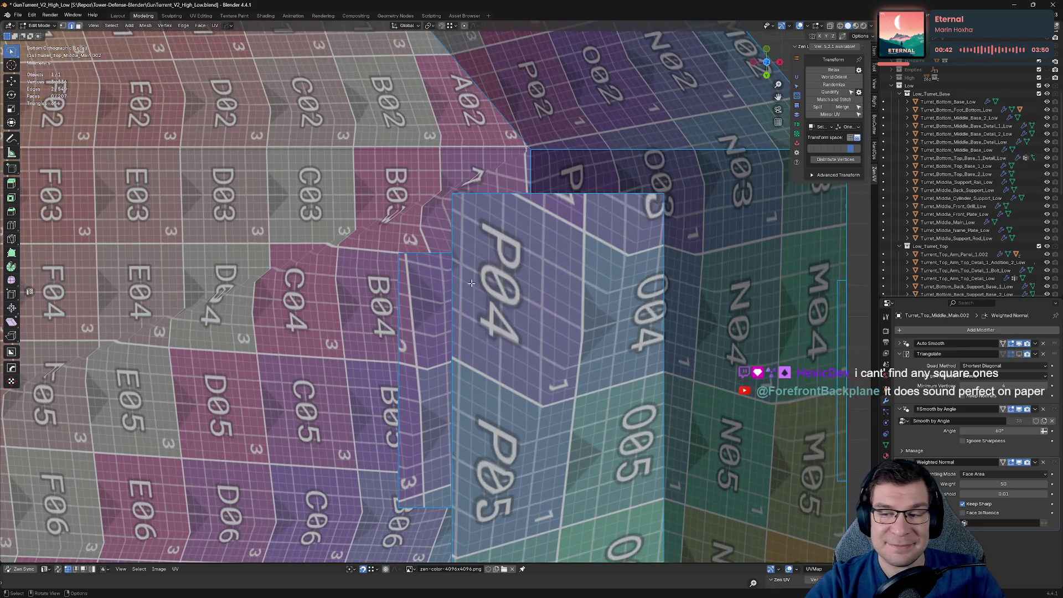
mouse_move(556, 255)
middle_down()
mouse_move(521, 255)
mouse_move(498, 299)
mouse_move(452, 343)
mouse_move(504, 361)
mouse_move(507, 423)
mouse_move(525, 382)
mouse_move(502, 360)
mouse_move(490, 327)
mouse_move(507, 292)
mouse_move(448, 249)
mouse_move(500, 208)
middle_up()
scroll(521, 255, down, 5)
scroll(441, 243, up, 5)
Step: Mark seams on the opening's seven rim edges, including the corner and slanted right edge
click(468, 182)
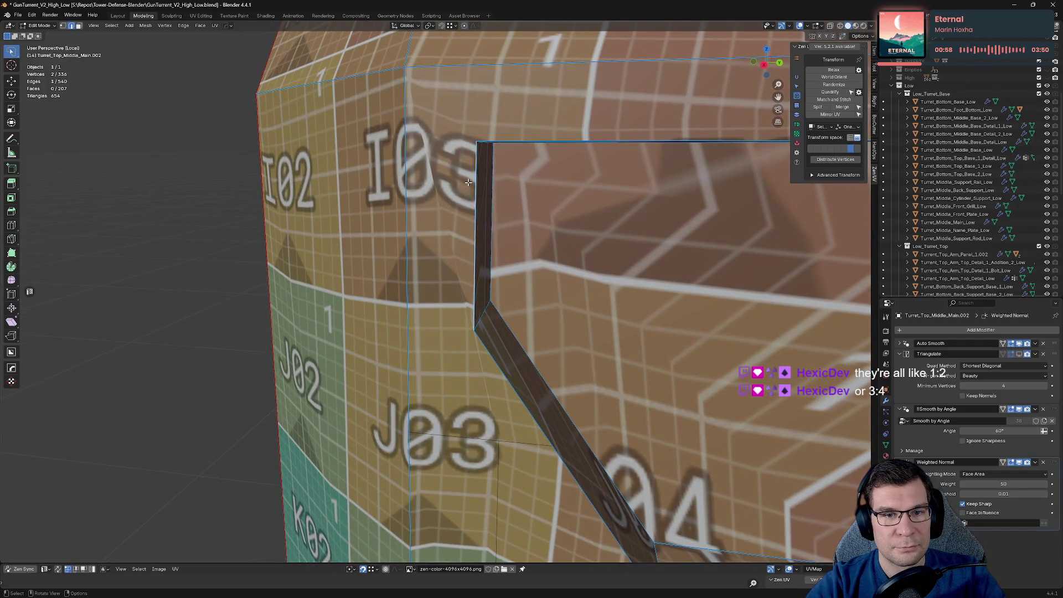
shift+click(487, 143)
shift+click(505, 359)
shift+middle_drag(505, 358, 506, 298)
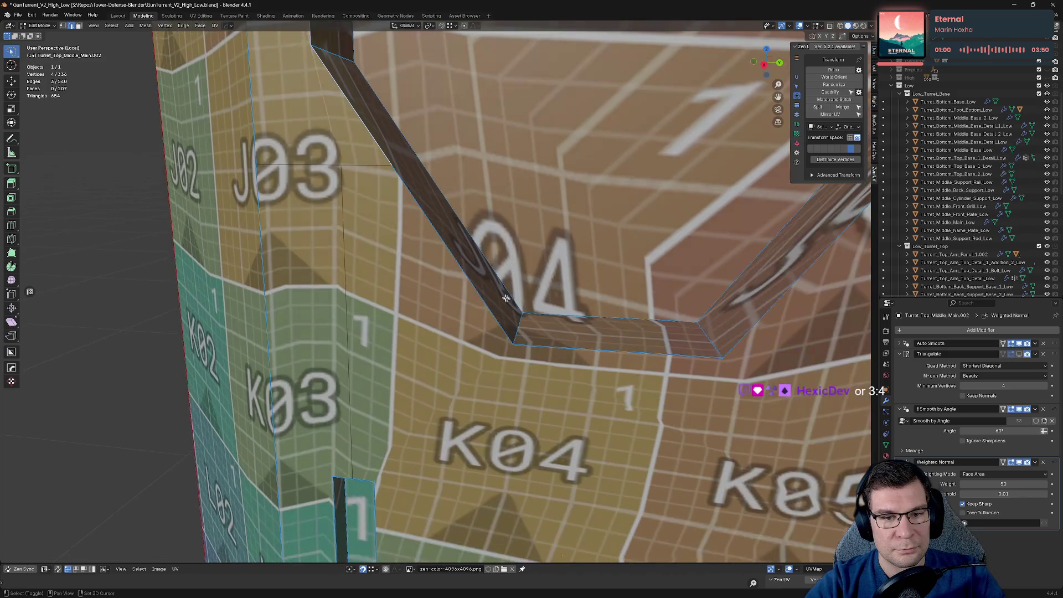
shift+click(450, 271)
shift+click(656, 357)
shift+click(782, 322)
middle_drag(782, 323, 683, 382)
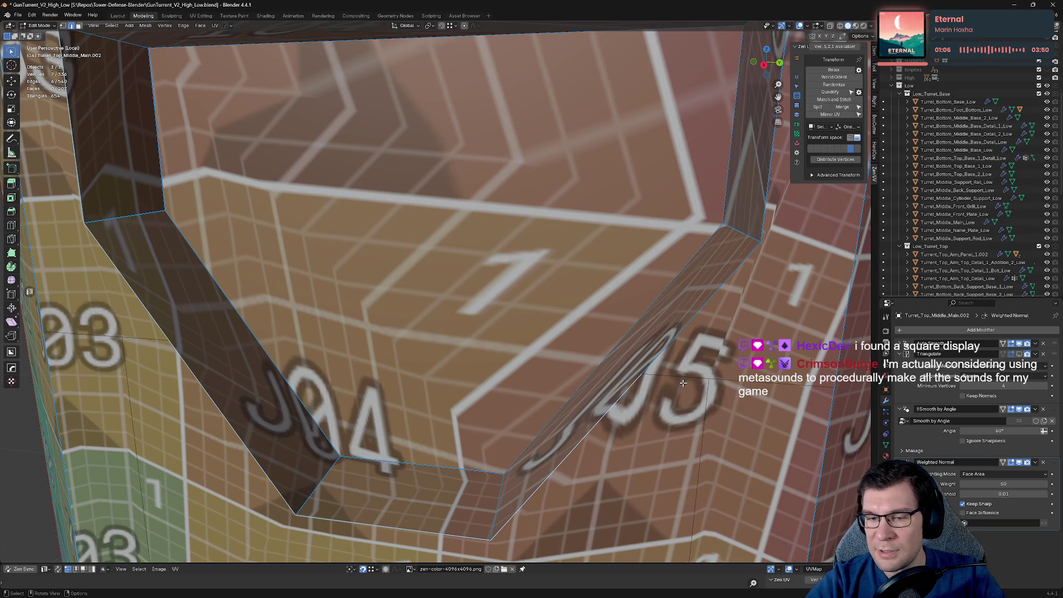
shift+click(676, 360)
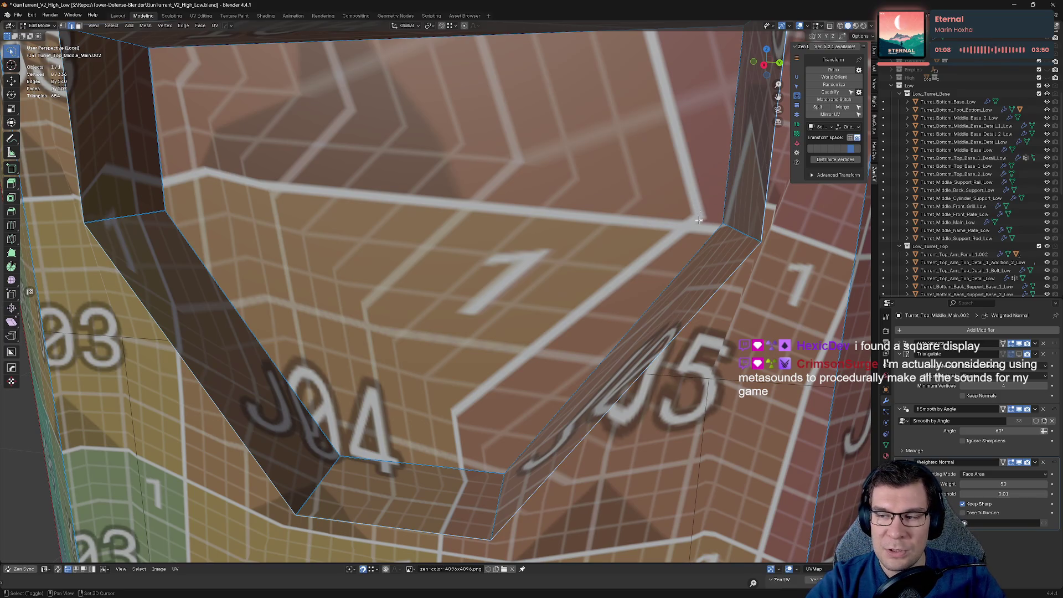
middle_drag(698, 220, 691, 314)
key(alt+e)
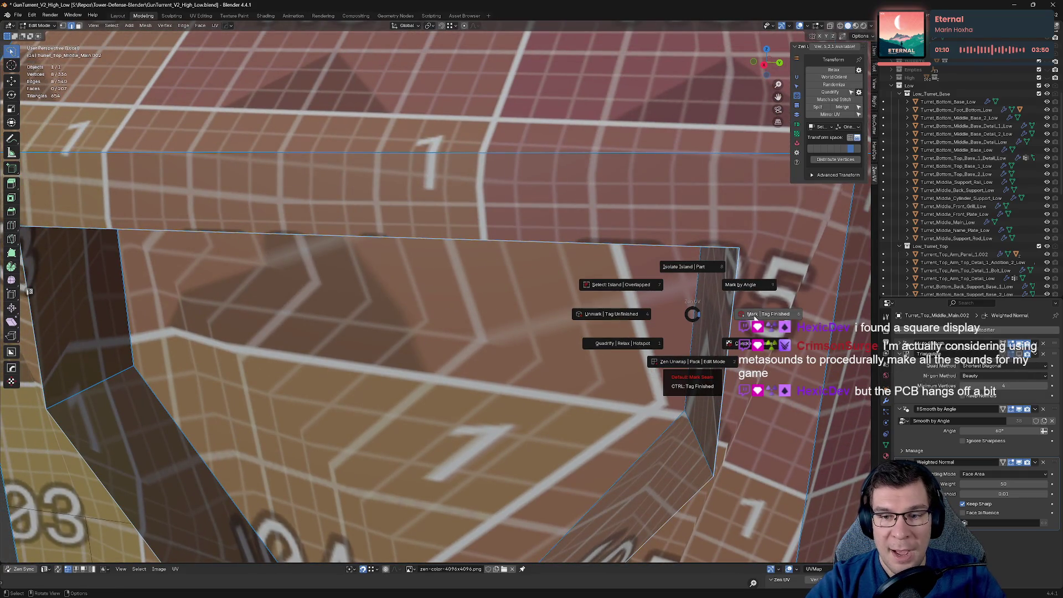
click(753, 315)
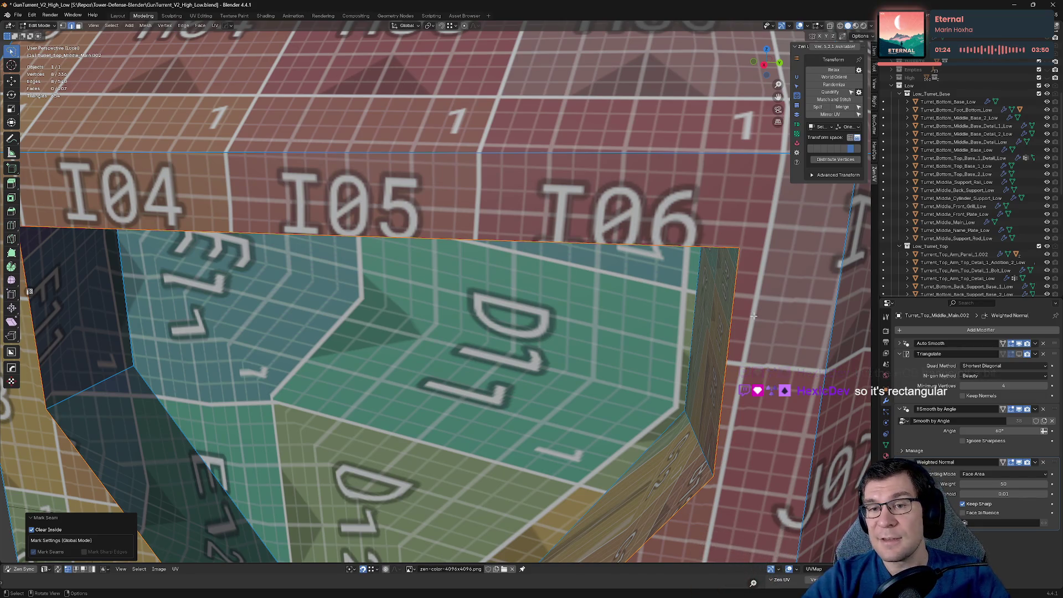
Step: Mark the two top edges of the hole as seams
scroll(698, 309, down, 5)
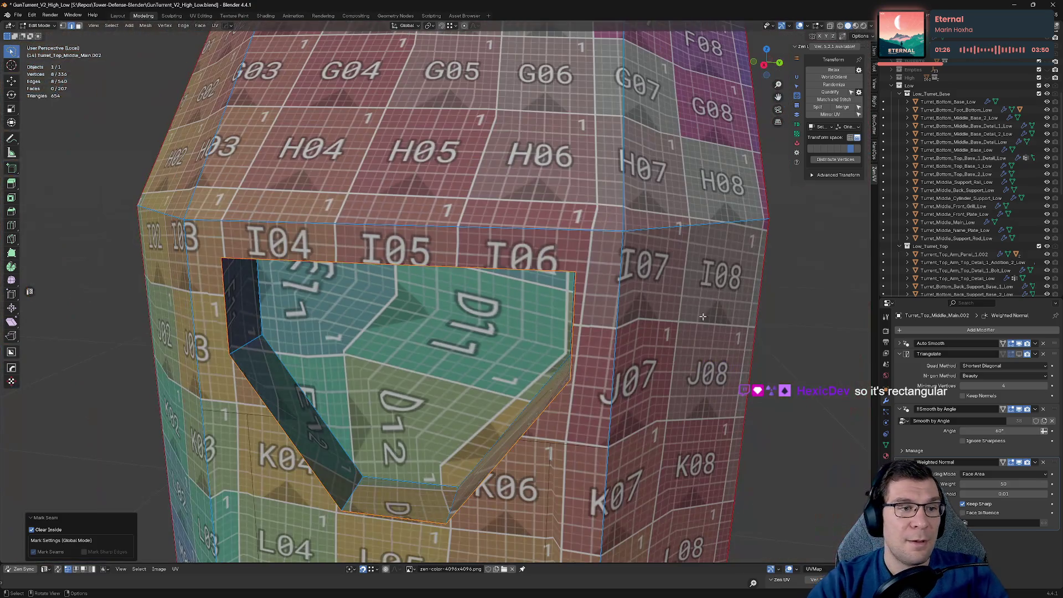
mouse_move(563, 330)
middle_down()
mouse_move(540, 326)
mouse_move(550, 296)
middle_up()
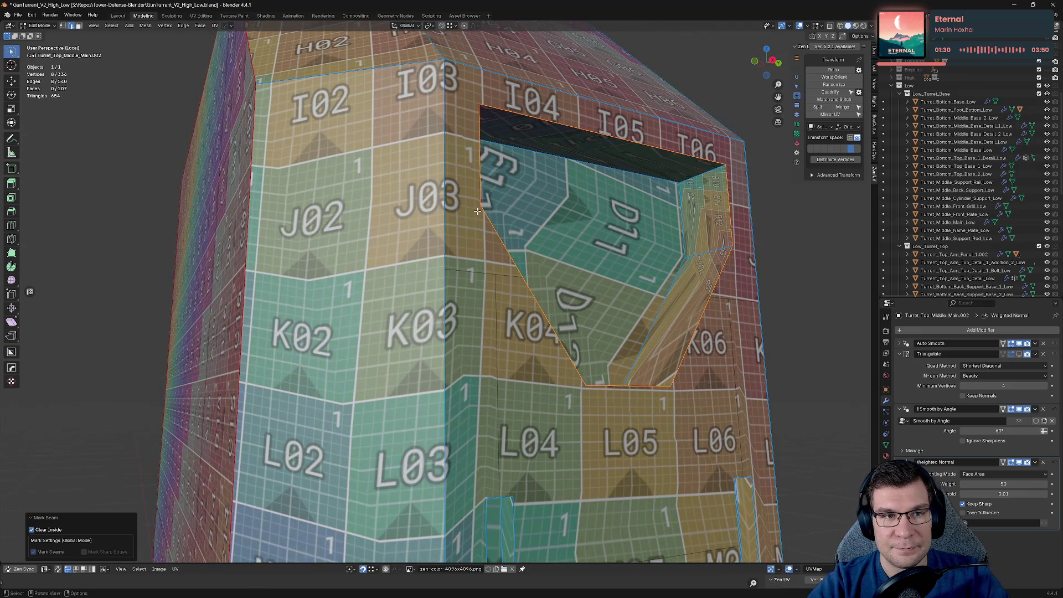
middle_drag(477, 212, 476, 220)
click(657, 216)
mouse_move(658, 216)
middle_down()
mouse_move(725, 215)
mouse_move(703, 264)
mouse_move(748, 448)
mouse_move(759, 368)
mouse_move(741, 351)
mouse_move(365, 427)
mouse_move(659, 365)
mouse_move(703, 367)
middle_up()
shift+click(725, 210)
key(shift+e)
Step: Seam the lower recess's bottom rim, top edge and right vertical edge
scroll(617, 381, down, 6)
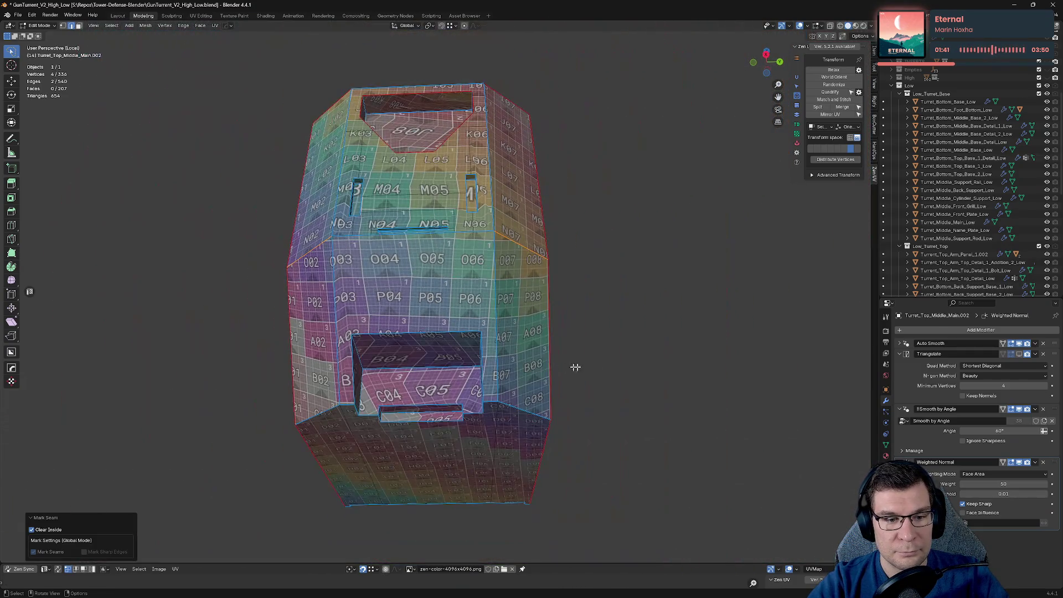
middle_drag(575, 367, 537, 382)
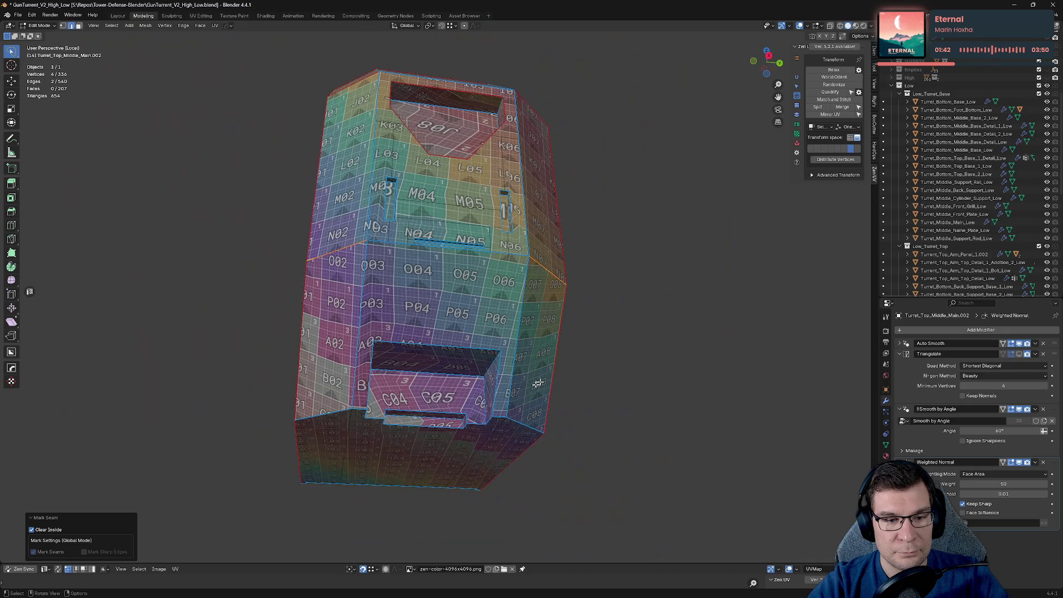
shift+click(323, 410)
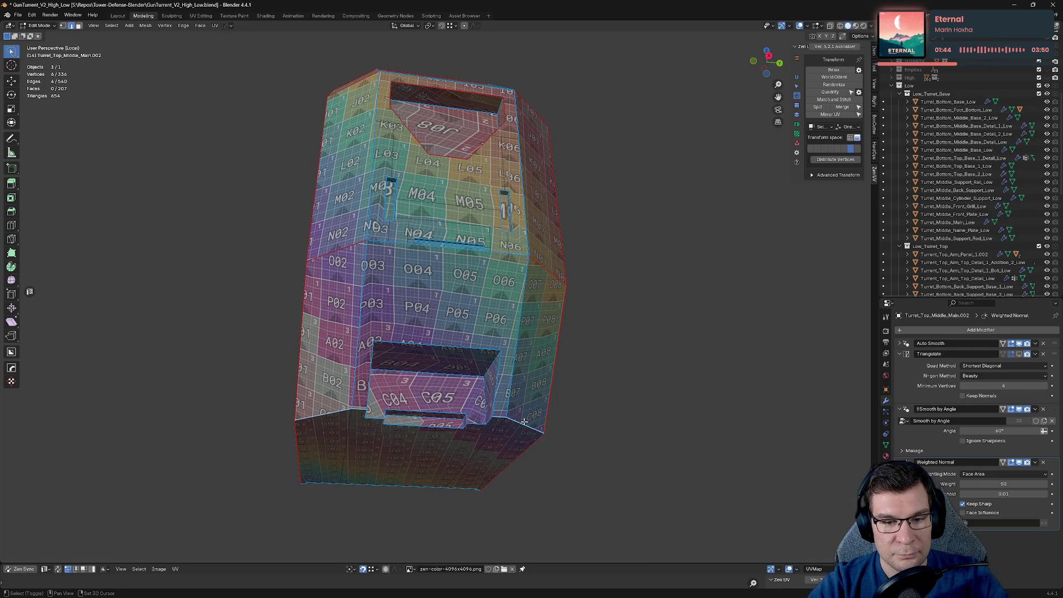
alt+shift+click(531, 428)
key(ctrl+alt+e)
scroll(434, 397, up, 4)
click(387, 379)
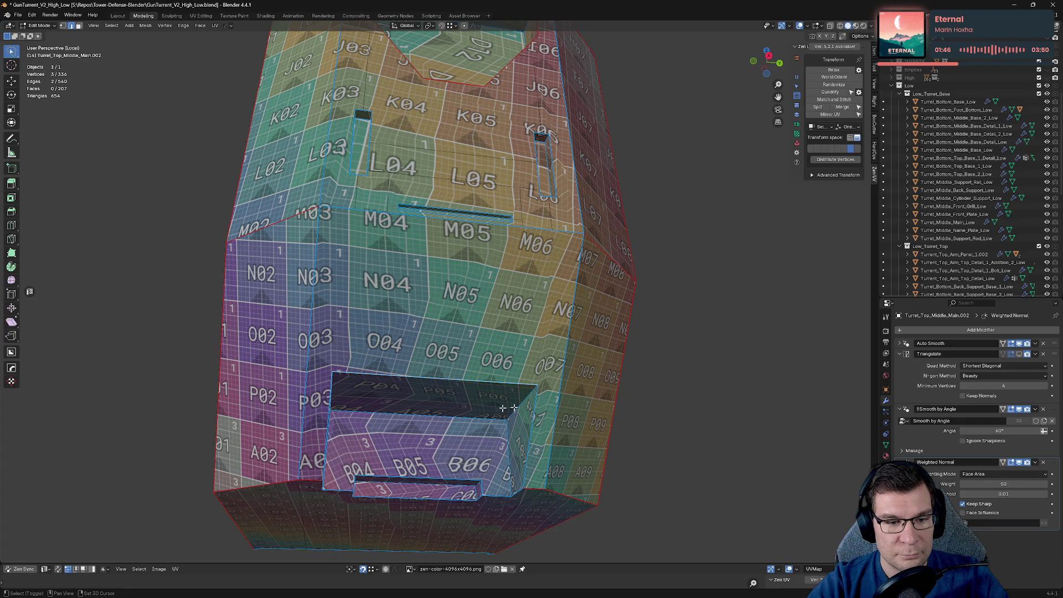
shift+click(540, 412)
key(alt+e)
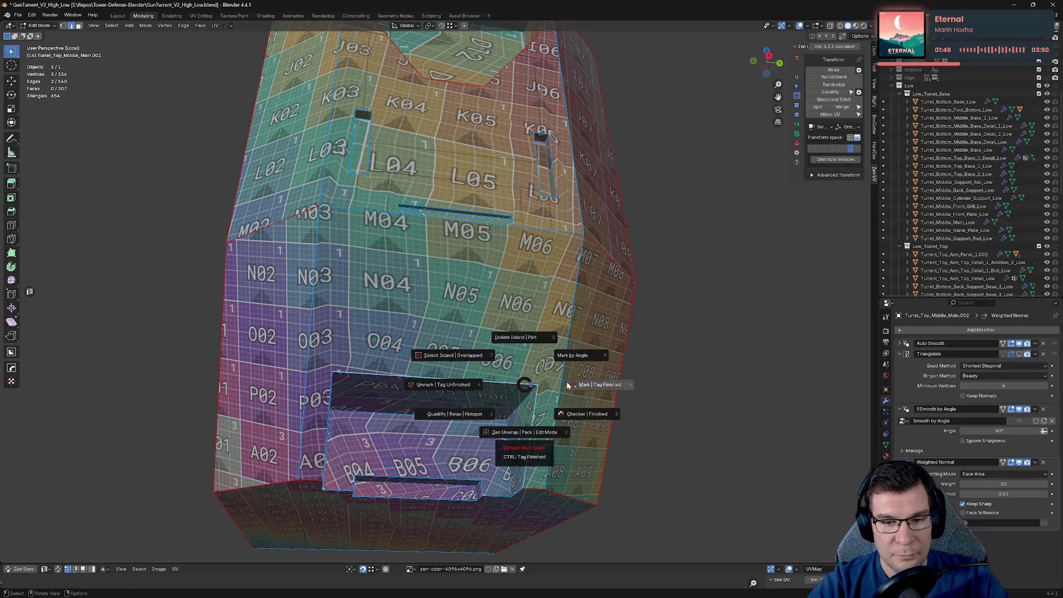
click(559, 388)
Step: Seam an edge of the recessed box and re-unwrap its checker UVs
middle_drag(559, 388, 567, 382)
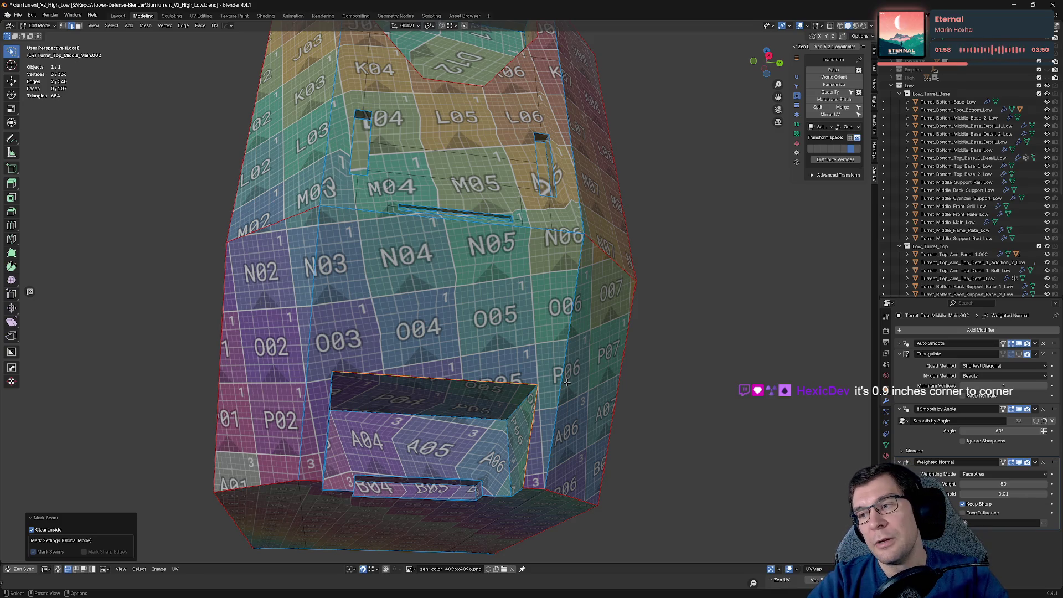
middle_drag(567, 382, 209, 347)
click(295, 346)
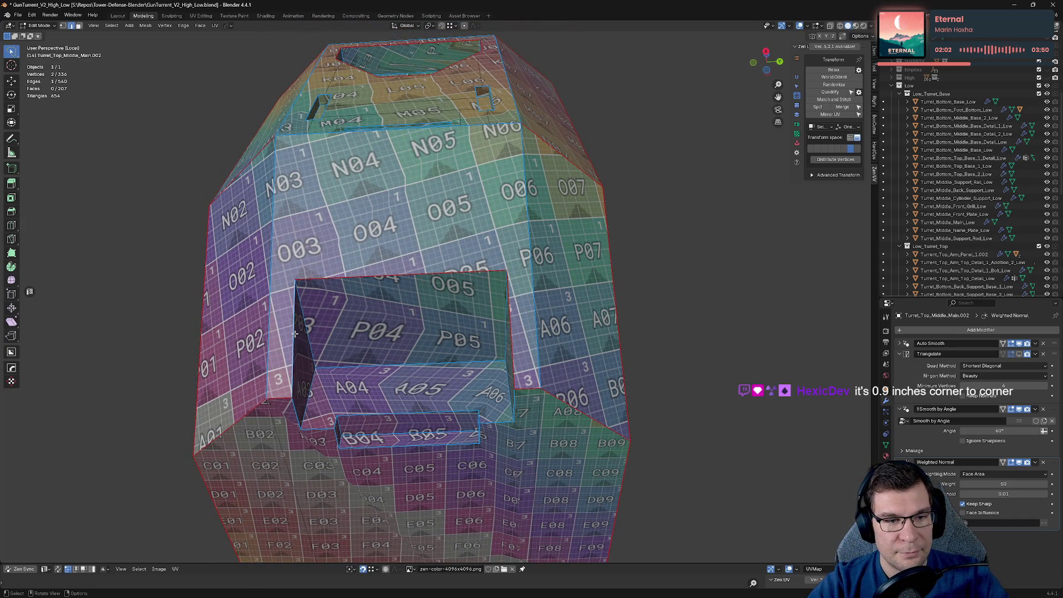
key(alt+z)
click(290, 345)
mouse_move(291, 345)
middle_down()
mouse_move(379, 275)
mouse_move(430, 330)
mouse_move(632, 312)
middle_up()
scroll(378, 275, down, 2)
middle_drag(537, 325, 401, 286)
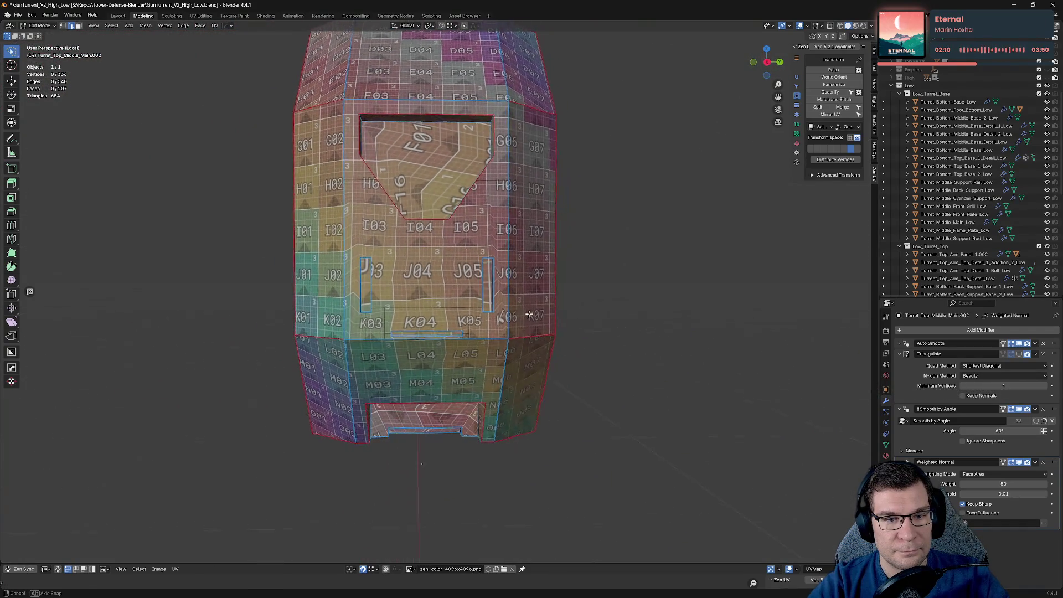
Step: Select the J03 slot strip's edges and frame the view on them
scroll(401, 287, up, 3)
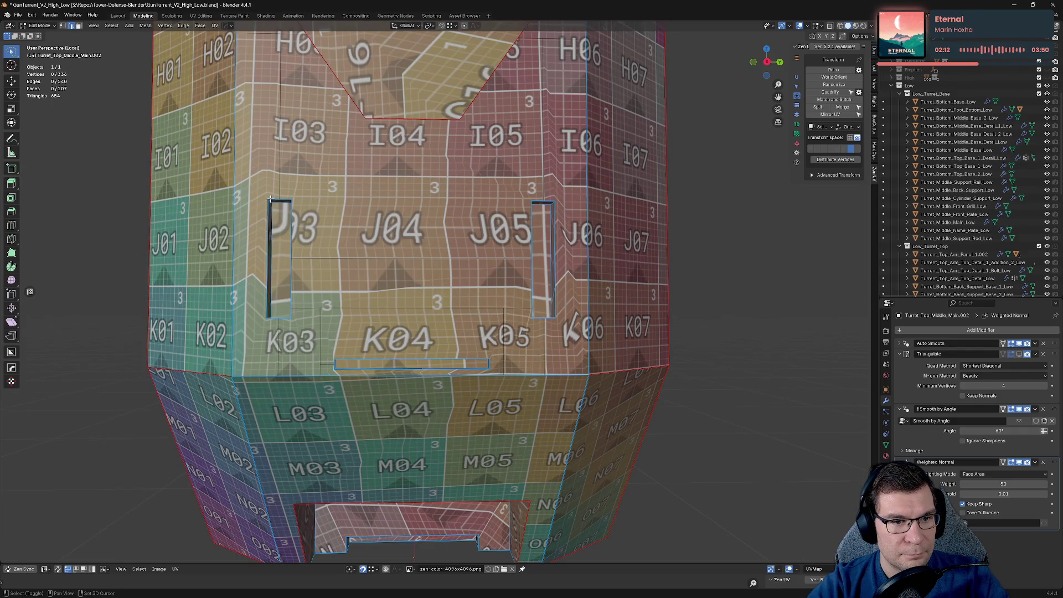
scroll(265, 240, up, 4)
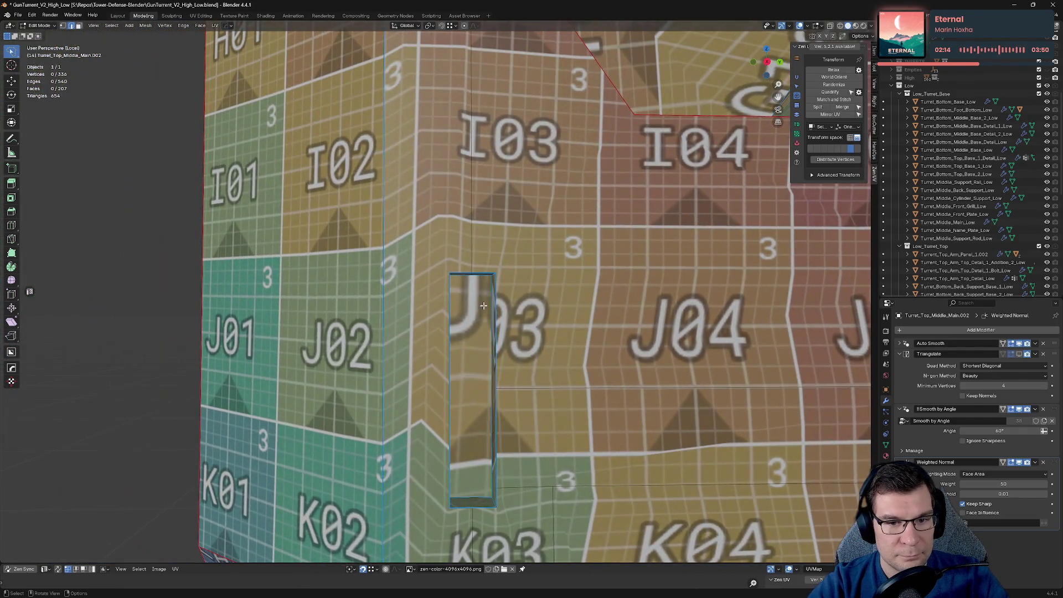
shift+click(488, 273)
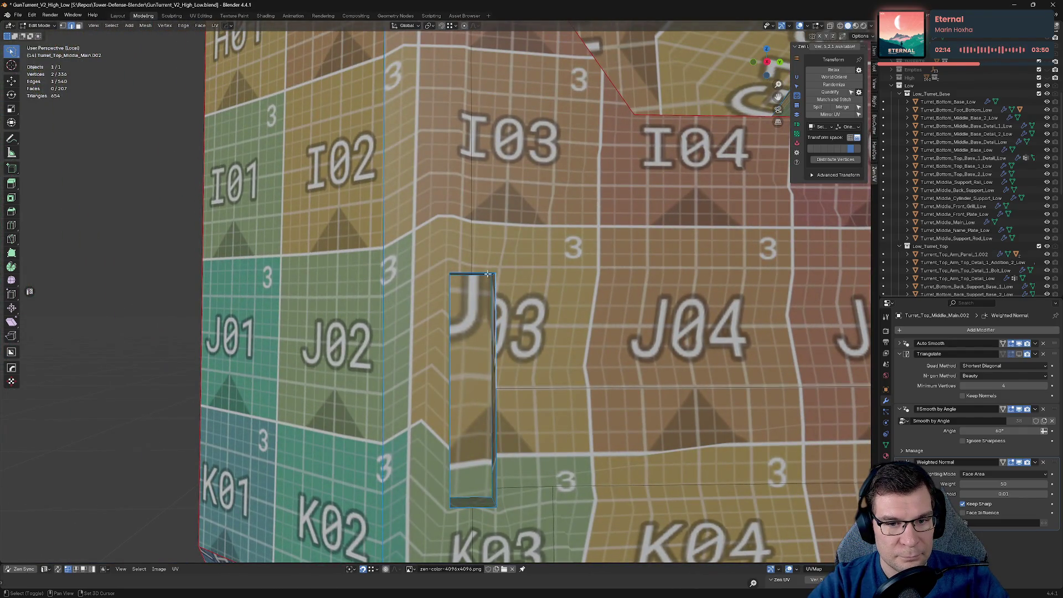
shift+click(448, 292)
middle_drag(448, 292, 282, 498)
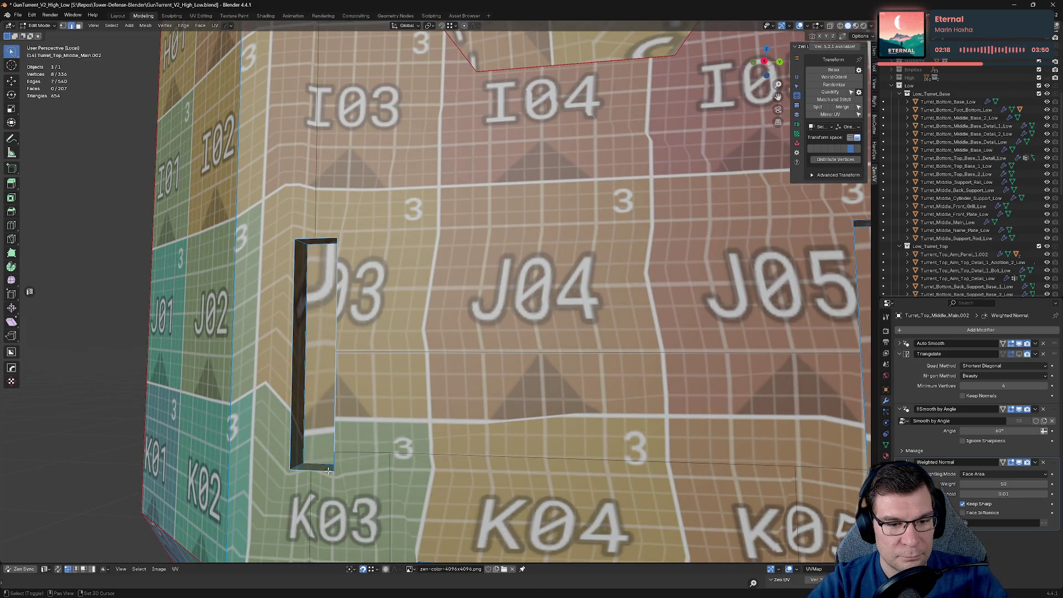
key(KP_Decimal)
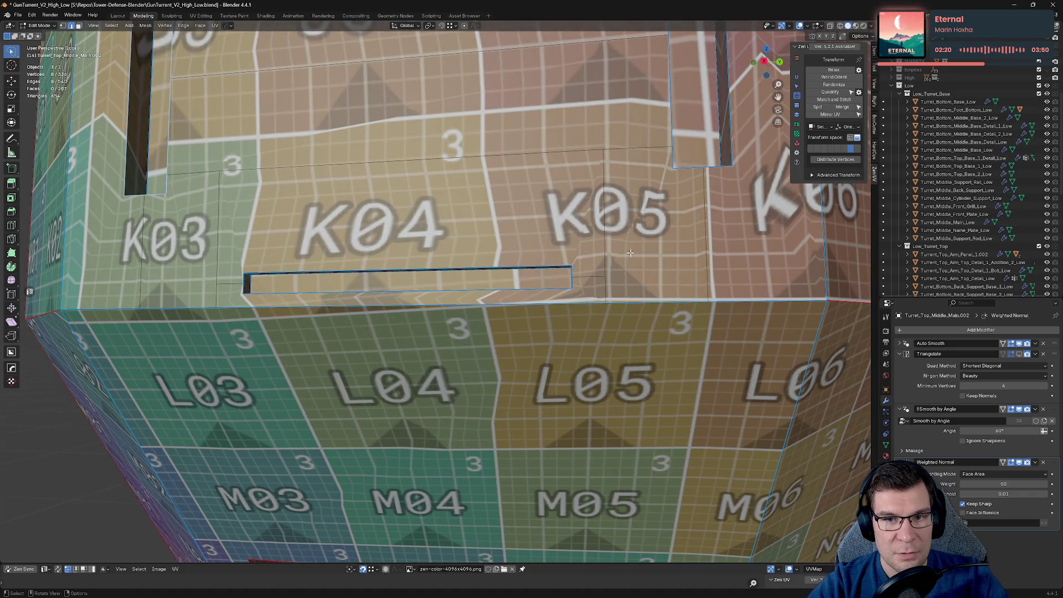
Step: Merge the stray vertices below K04 At Last into their neighbours
click(673, 147)
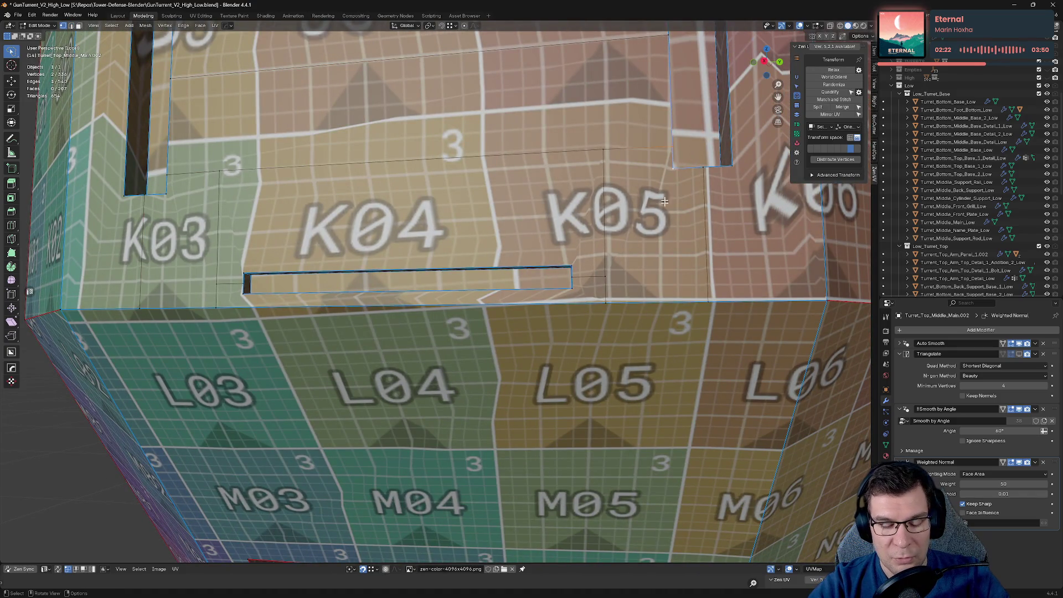
key(m)
click(670, 225)
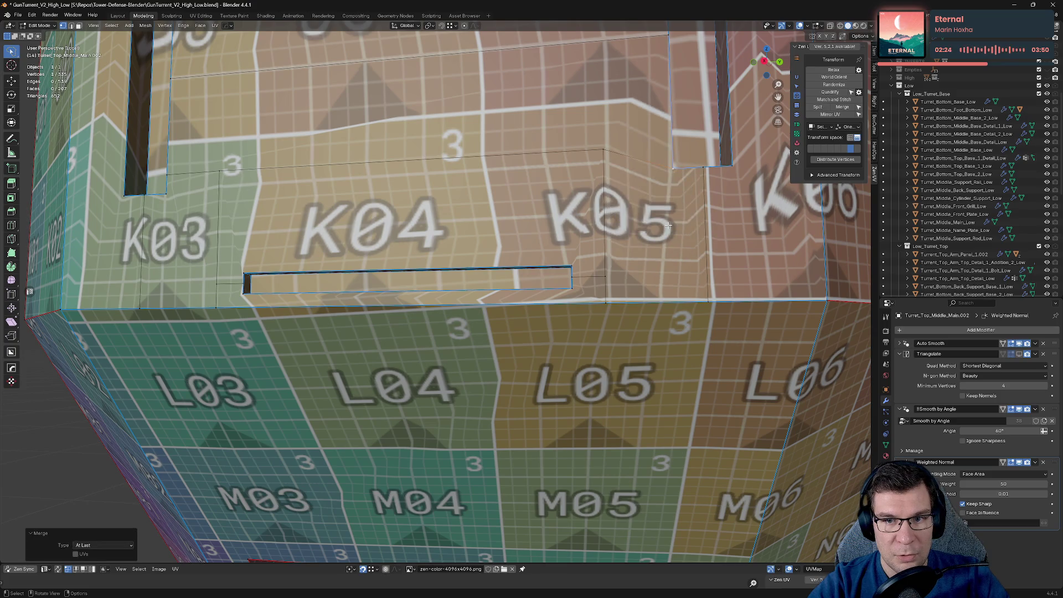
shift+click(218, 172)
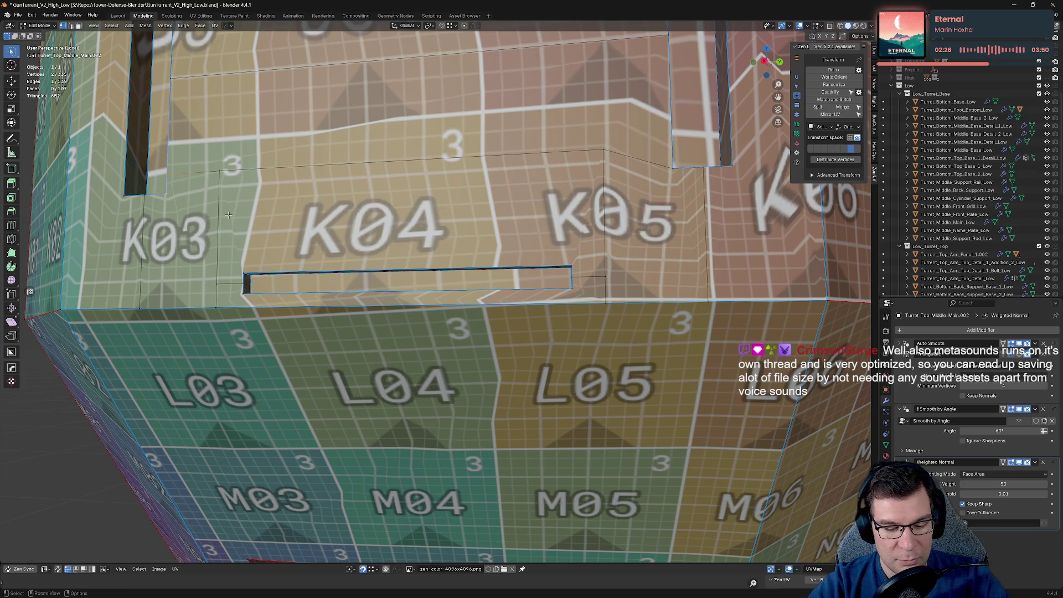
key(m)
click(244, 215)
Step: Lower the selected edge about 0.0045 m along Z to line it up
shift+click(604, 150)
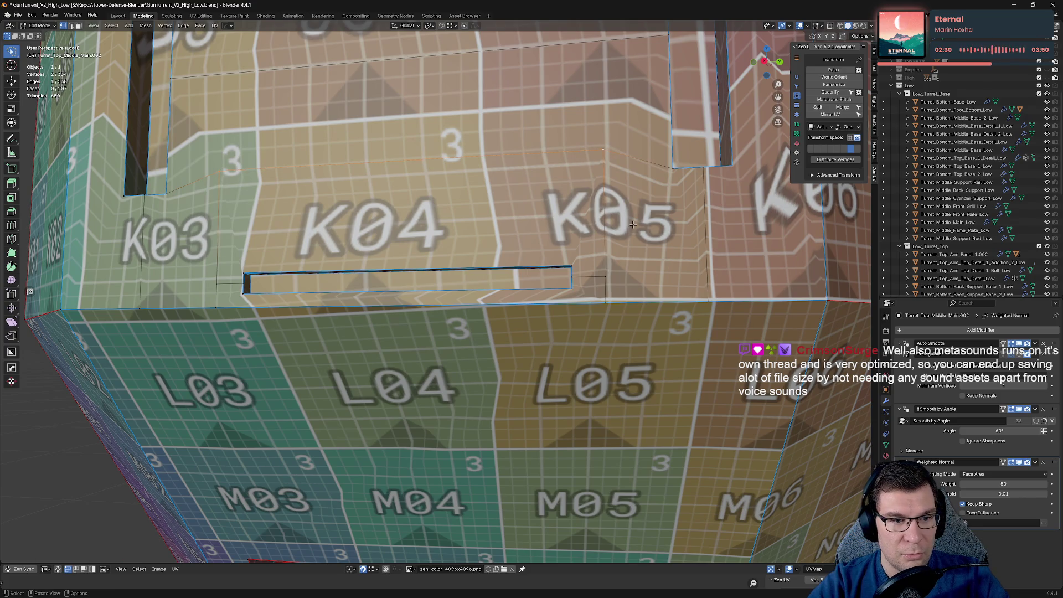
key(h)
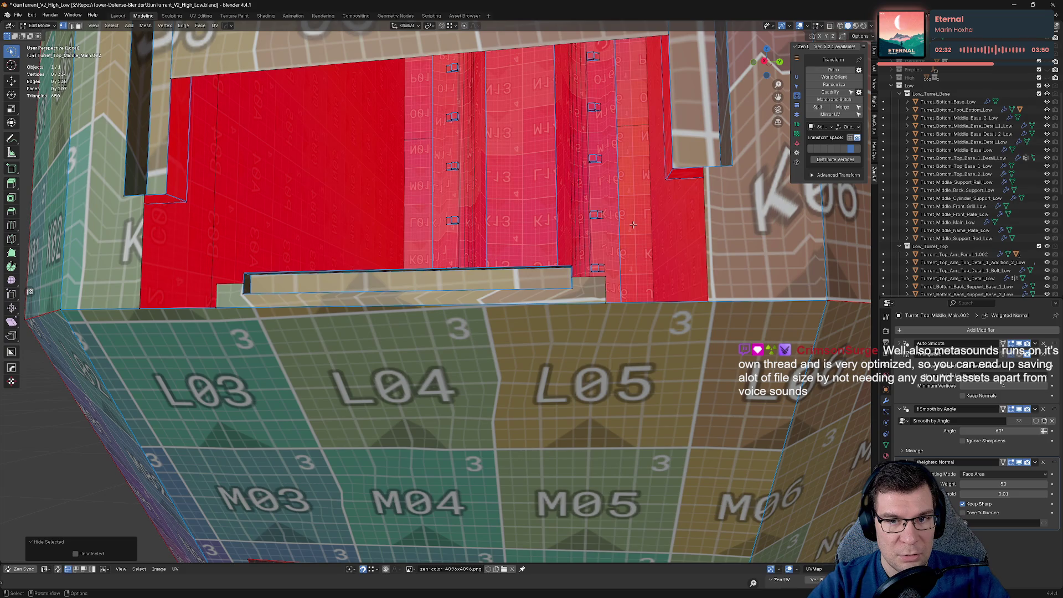
key(ctrl+z)
key(g)
key(x)
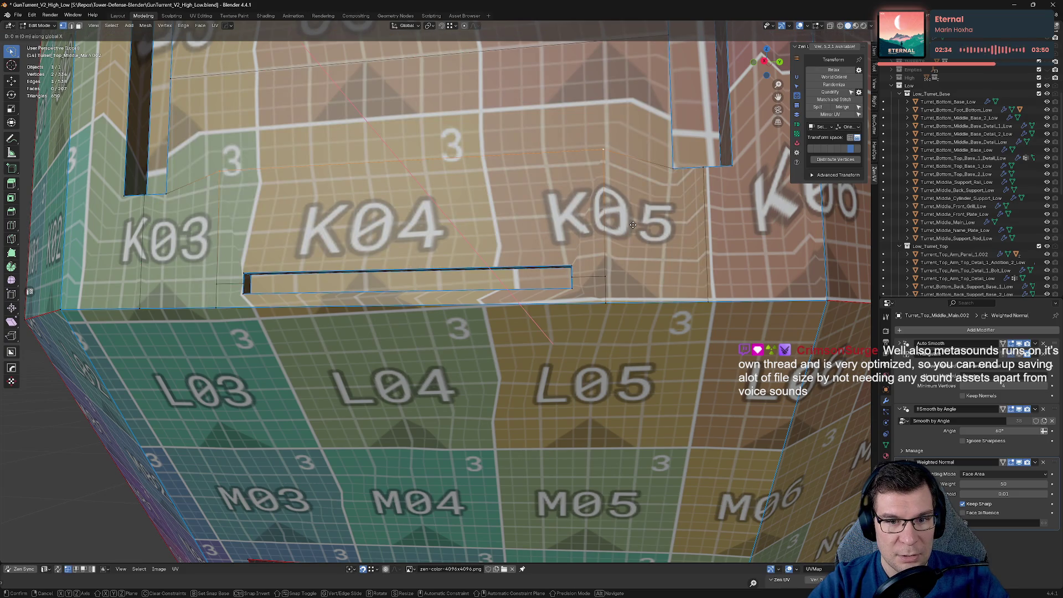
key(z)
click(600, 200)
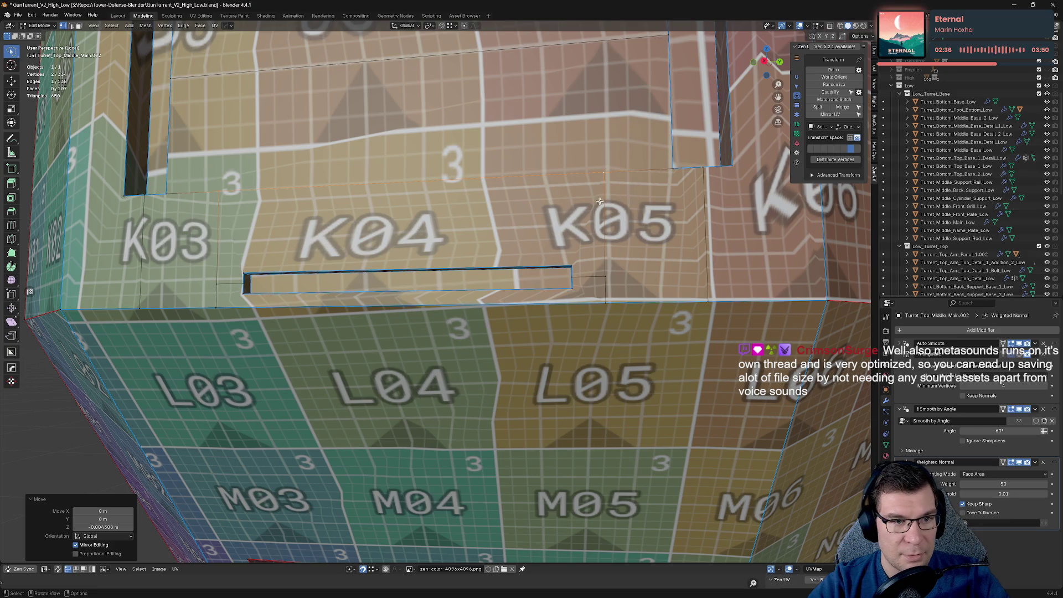
mouse_move(600, 201)
shift+middle_down()
mouse_move(632, 360)
mouse_move(539, 261)
mouse_move(523, 343)
shift+middle_up()
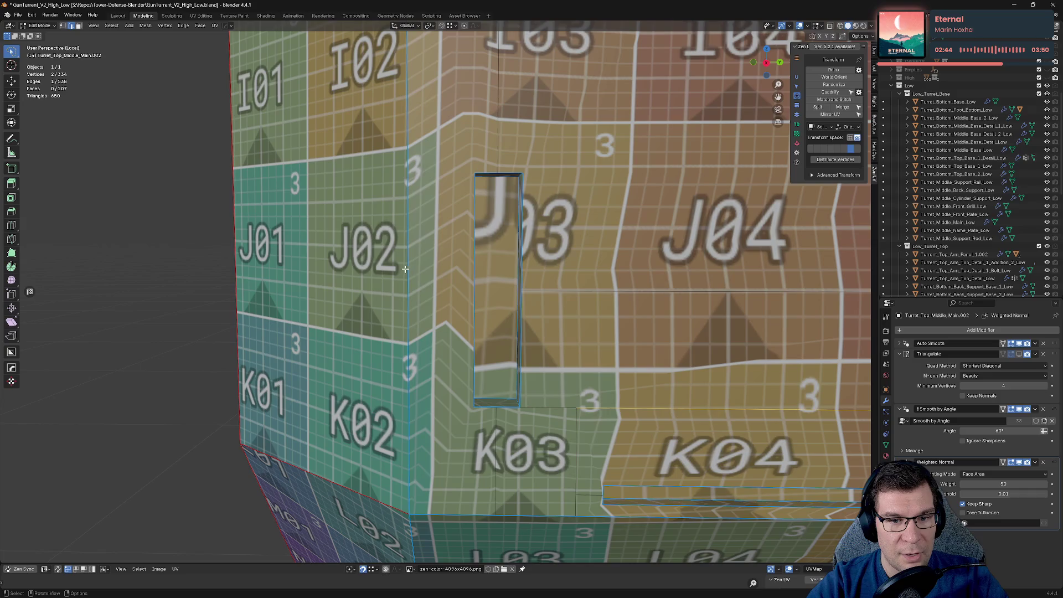
Step: Mark seams on the side and bottom edges of the thin J03 slot
scroll(410, 271, down, 5)
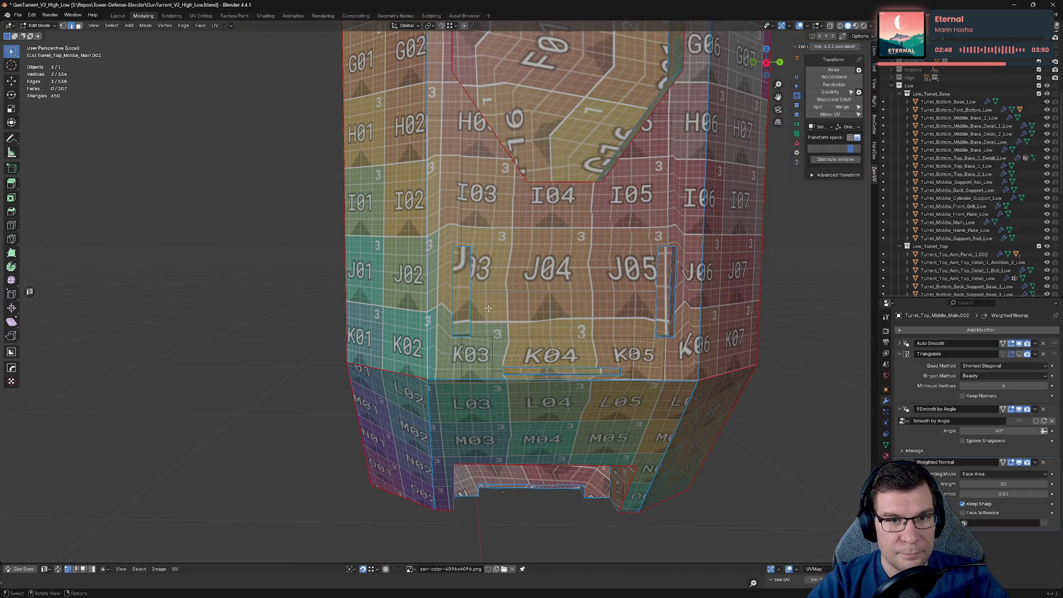
middle_drag(490, 285, 510, 318)
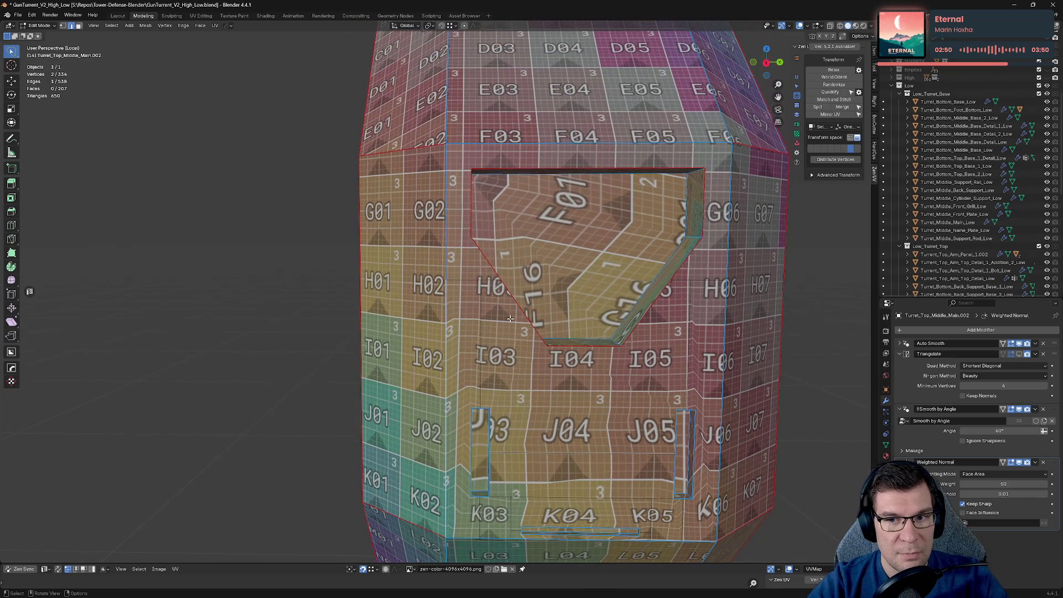
mouse_move(551, 374)
middle_down()
mouse_move(465, 308)
mouse_move(575, 293)
middle_up()
scroll(578, 294, up, 5)
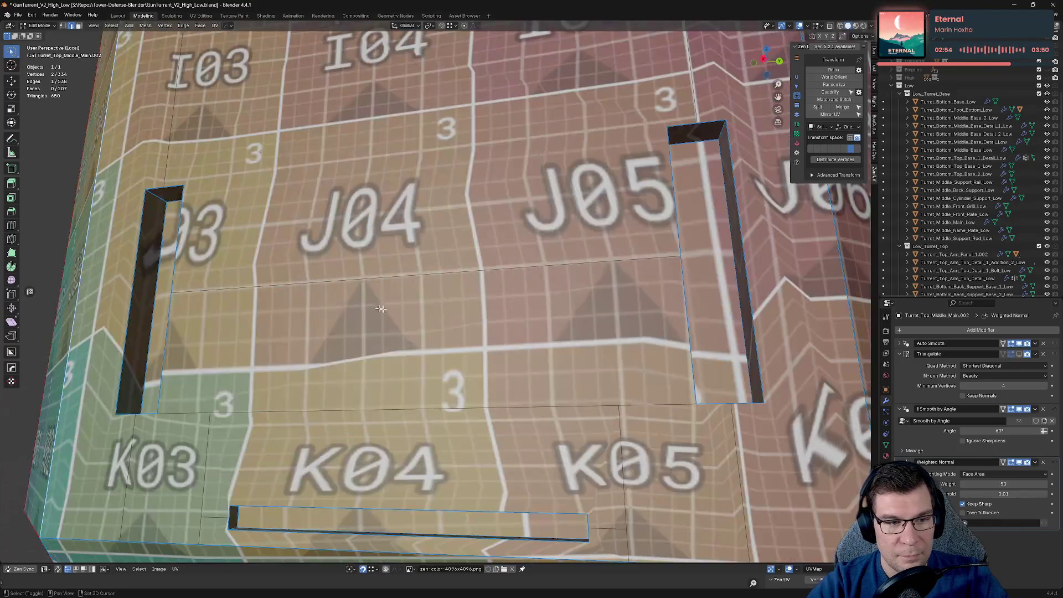
click(611, 270)
shift+click(596, 233)
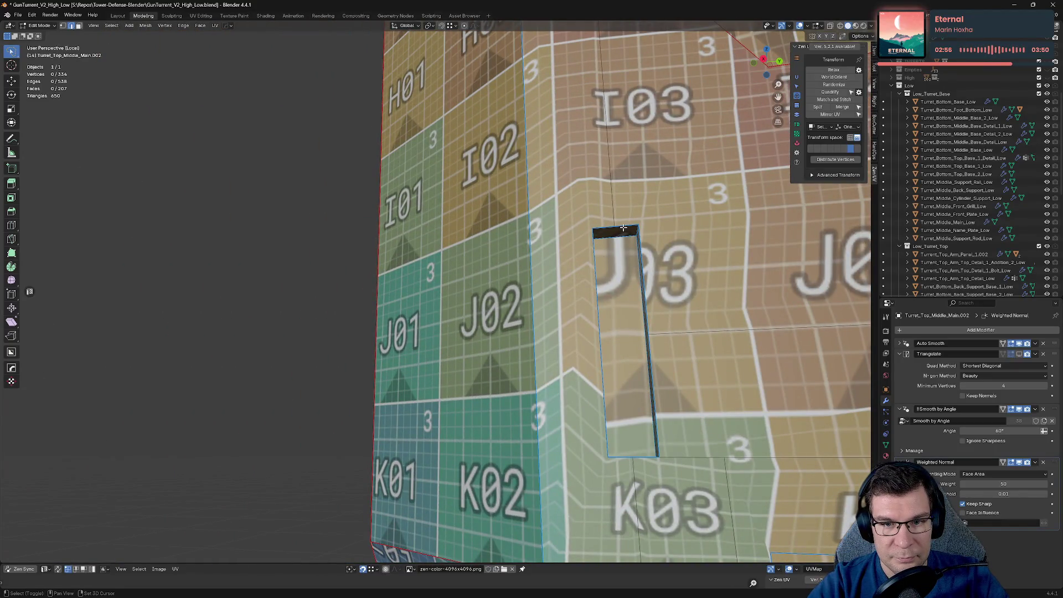
shift+click(600, 332)
shift+click(643, 260)
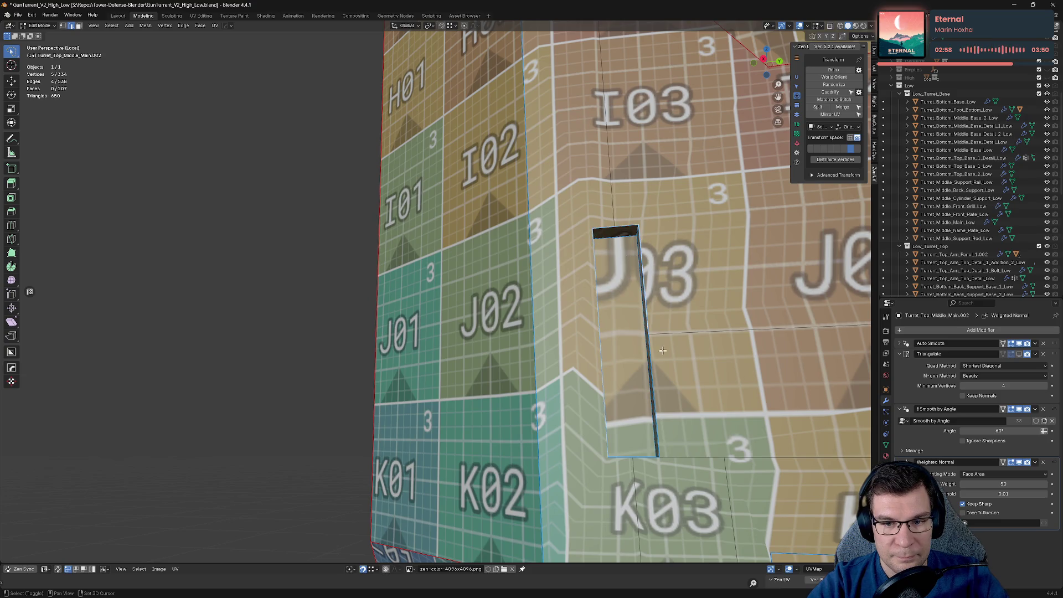
shift+click(653, 388)
shift+click(614, 459)
click(624, 458)
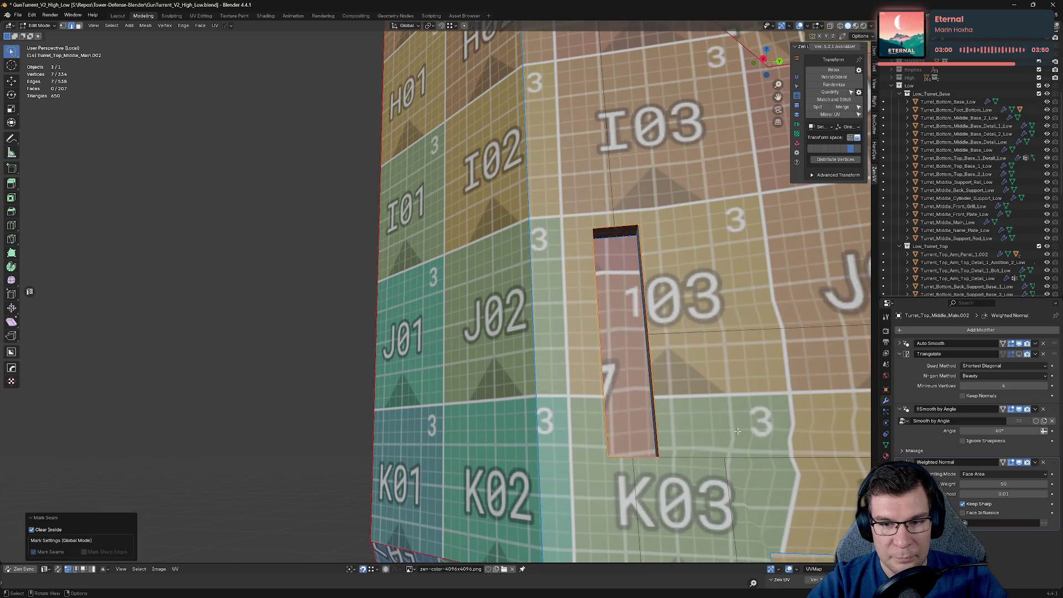
Step: Select the J05 slot's right edge, top corner and left edge
middle_drag(624, 458, 545, 263)
click(565, 218)
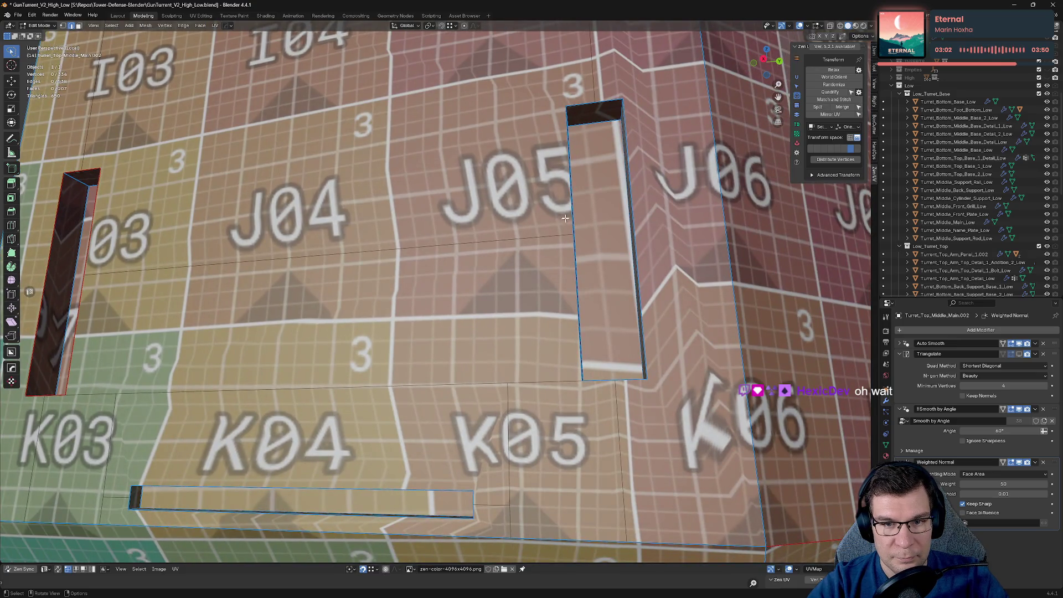
alt+click(631, 192)
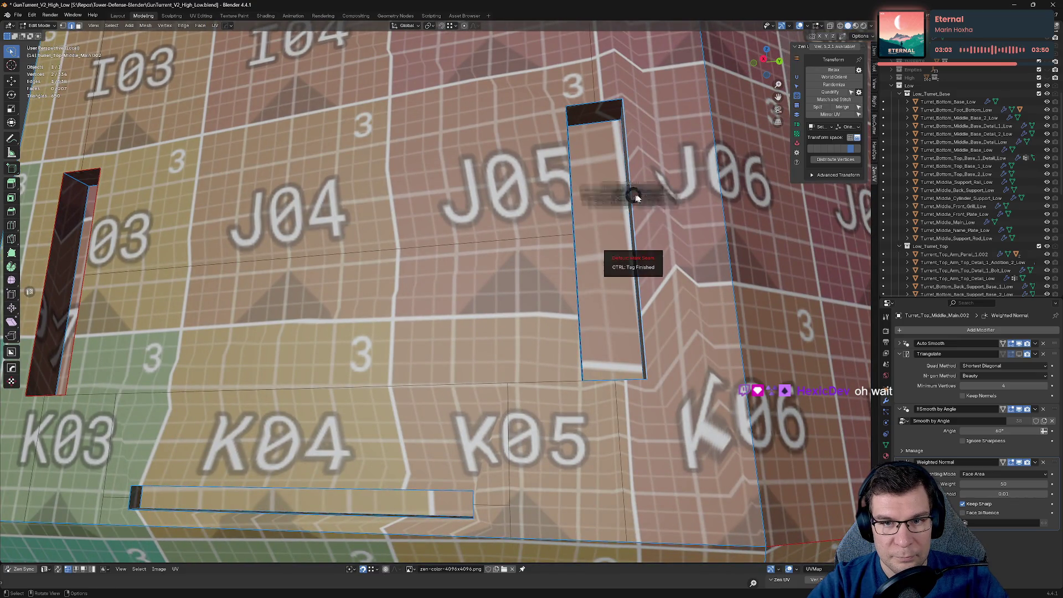
shift+click(567, 117)
shift+click(569, 300)
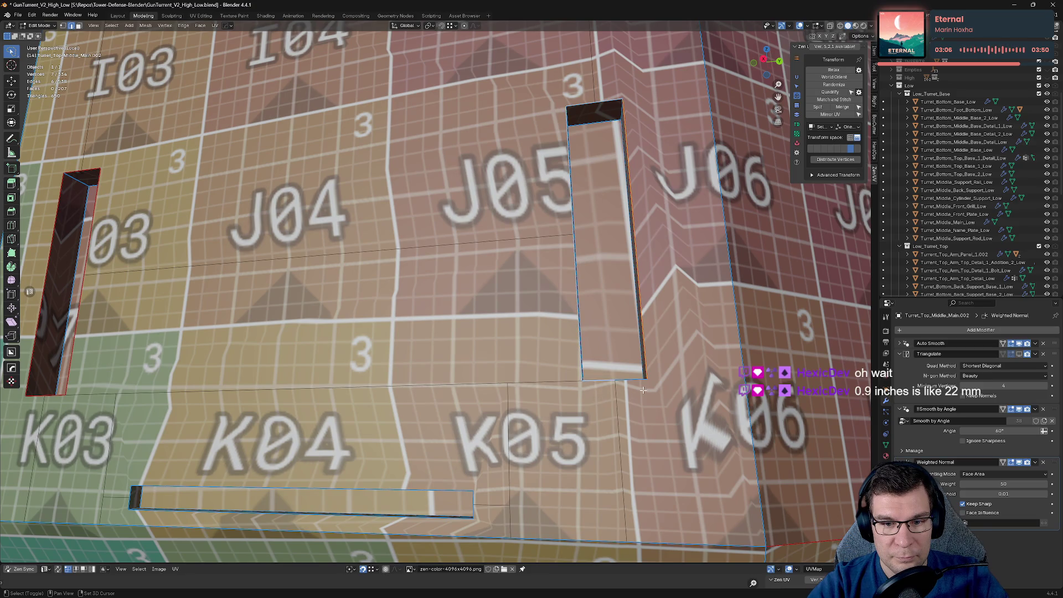
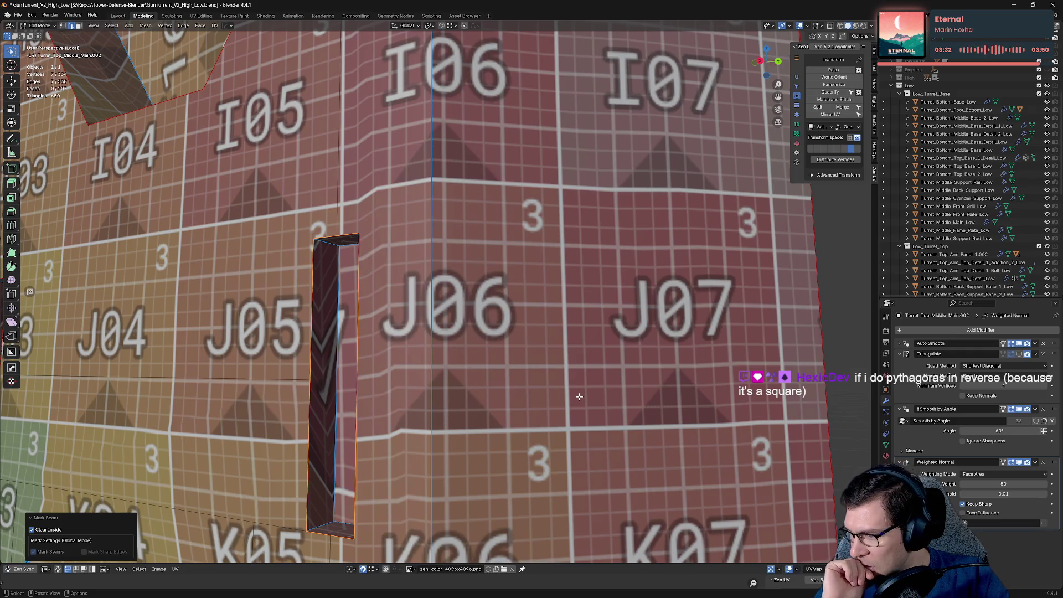
Step: Select the first and lower long edges of the thin slot beneath the K04 tile
scroll(554, 147, down, 5)
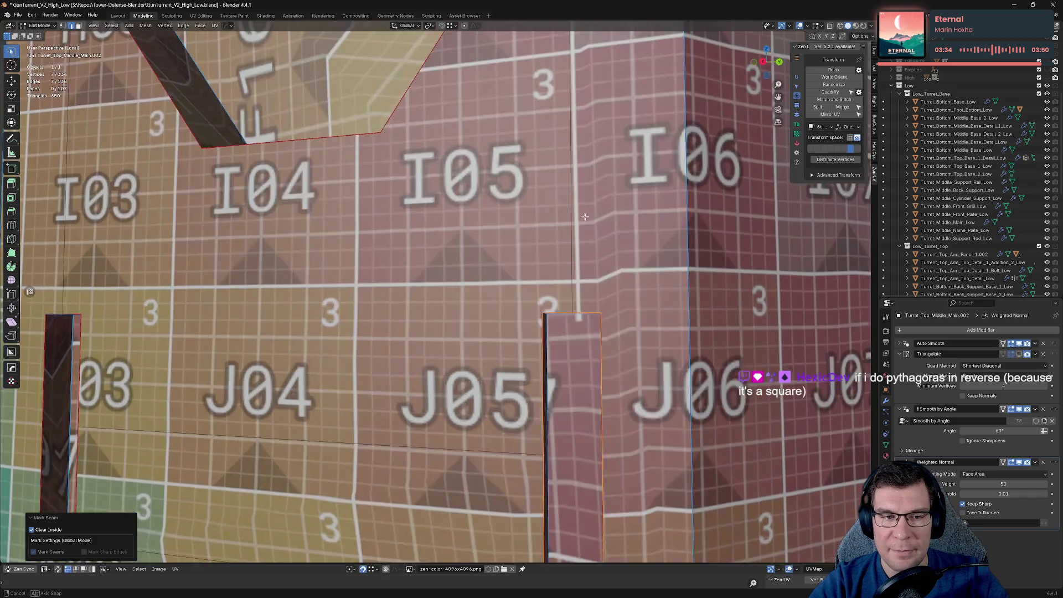
mouse_move(555, 146)
middle_down()
mouse_move(561, 291)
mouse_move(550, 287)
middle_up()
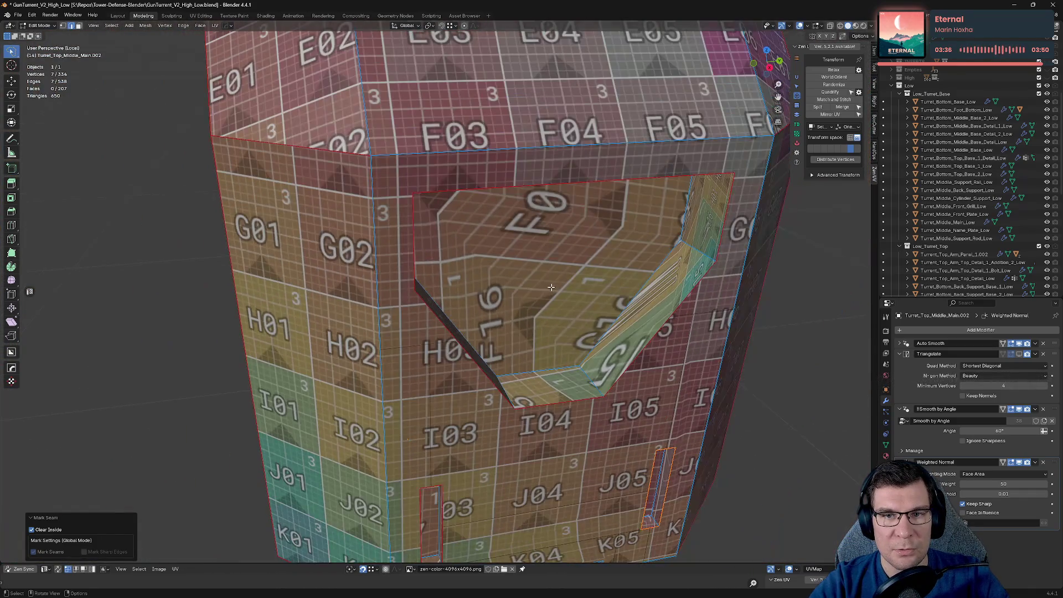
scroll(514, 194, down, 4)
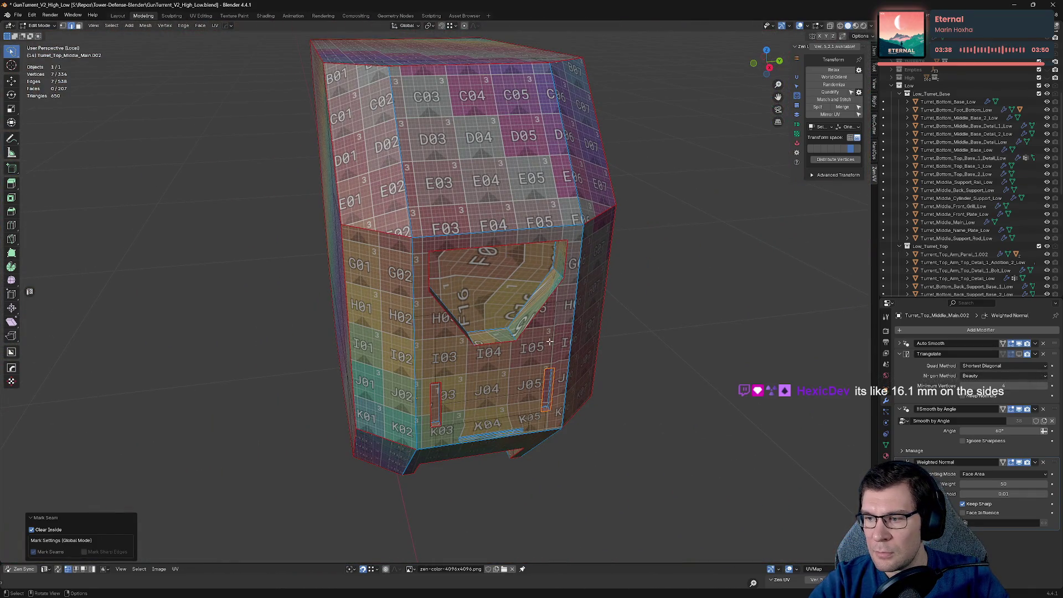
middle_drag(513, 193, 443, 356)
scroll(498, 232, up, 5)
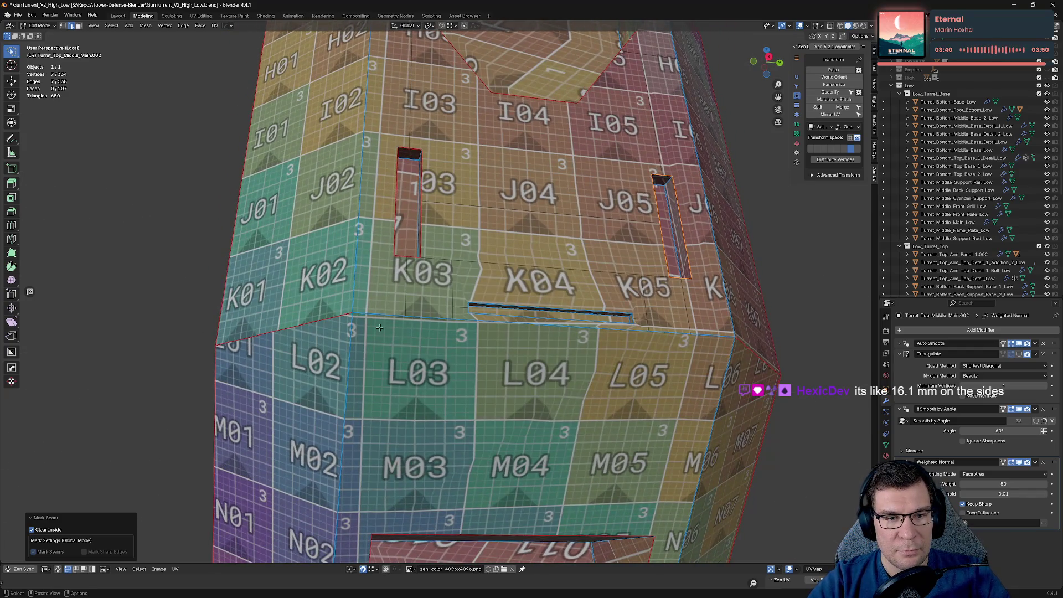
scroll(379, 328, up, 2)
click(300, 344)
scroll(423, 349, down, 2)
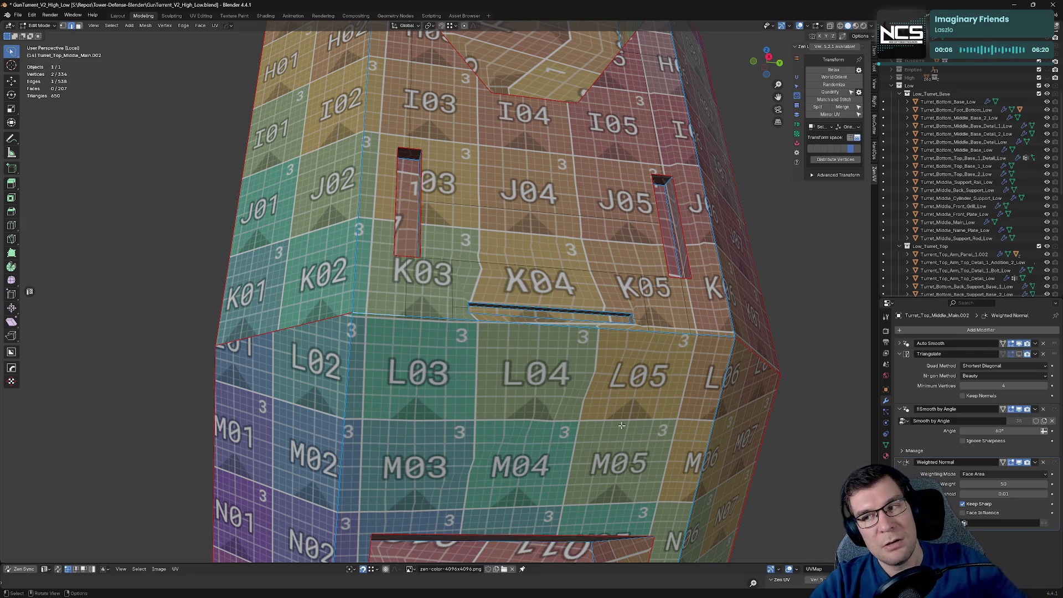
scroll(621, 405, down, 2)
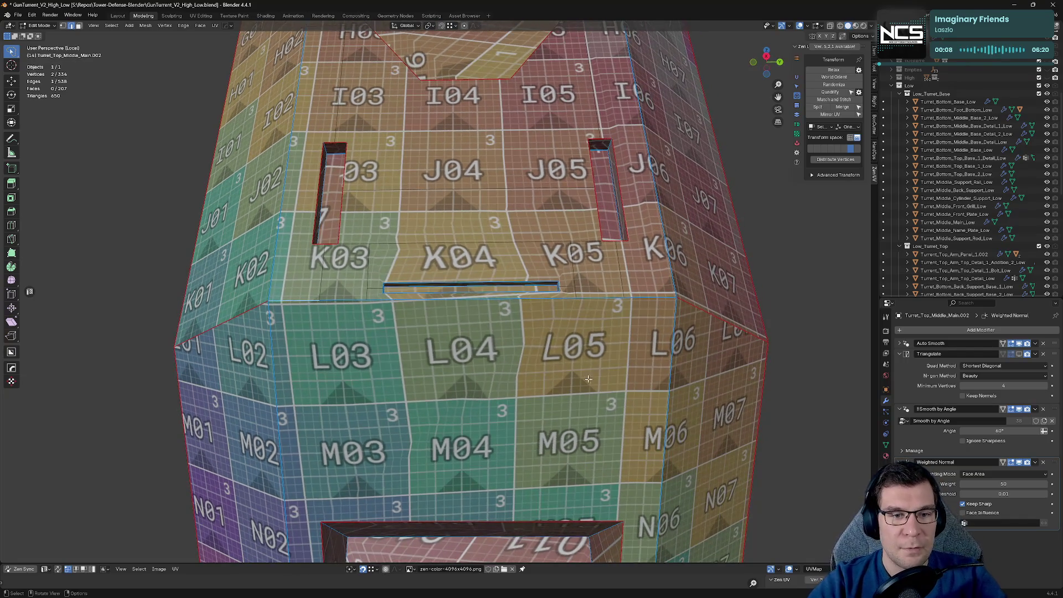
scroll(265, 317, up, 6)
shift+click(254, 296)
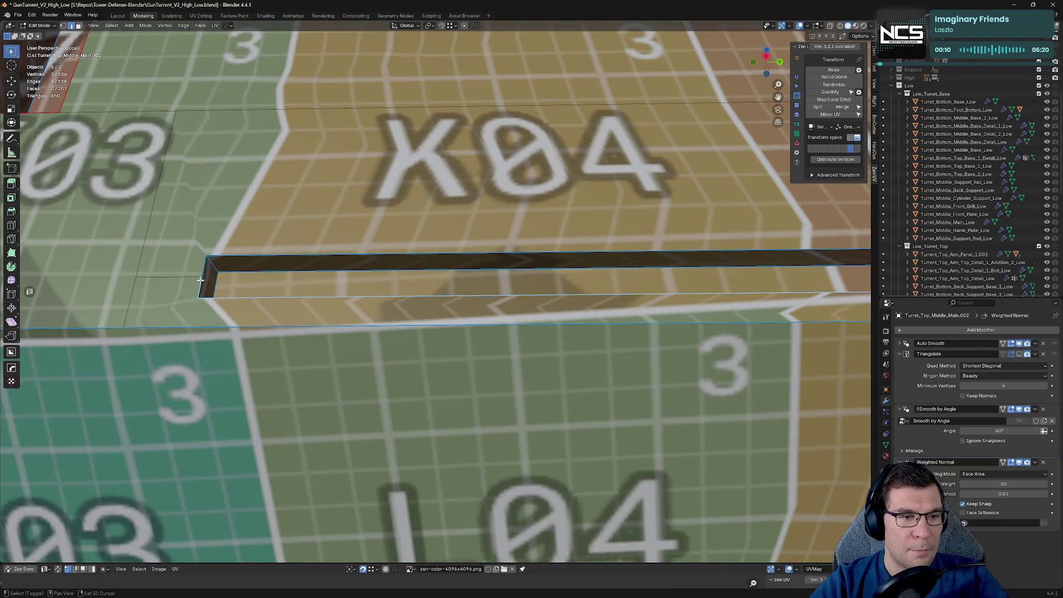
shift+click(249, 258)
Step: Add the slot's short right end edge and mark the slot edges as seams
shift+middle_drag(554, 260, 346, 254)
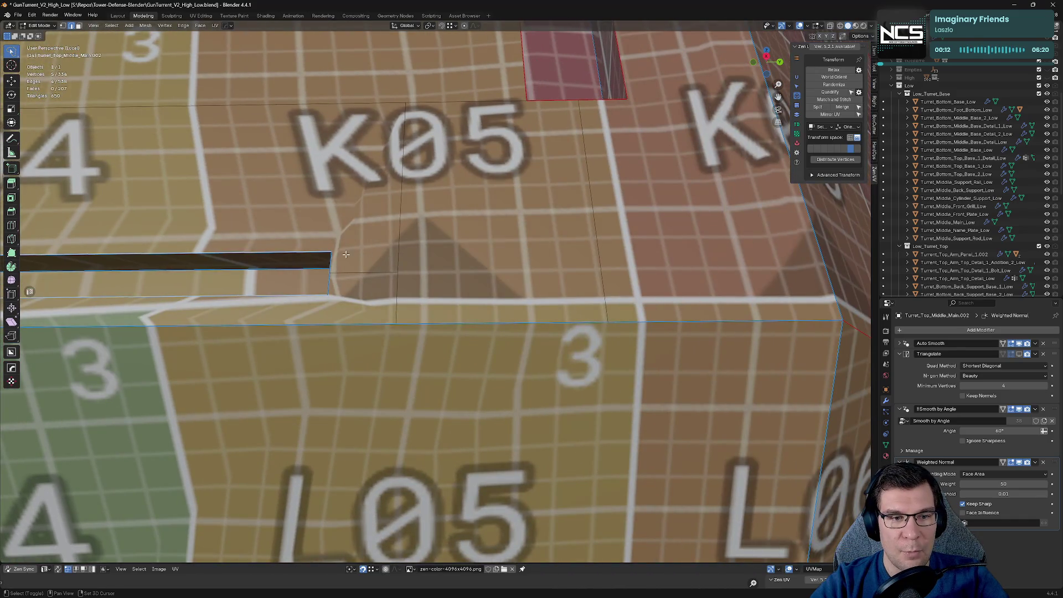
shift+click(334, 286)
key(alt+t)
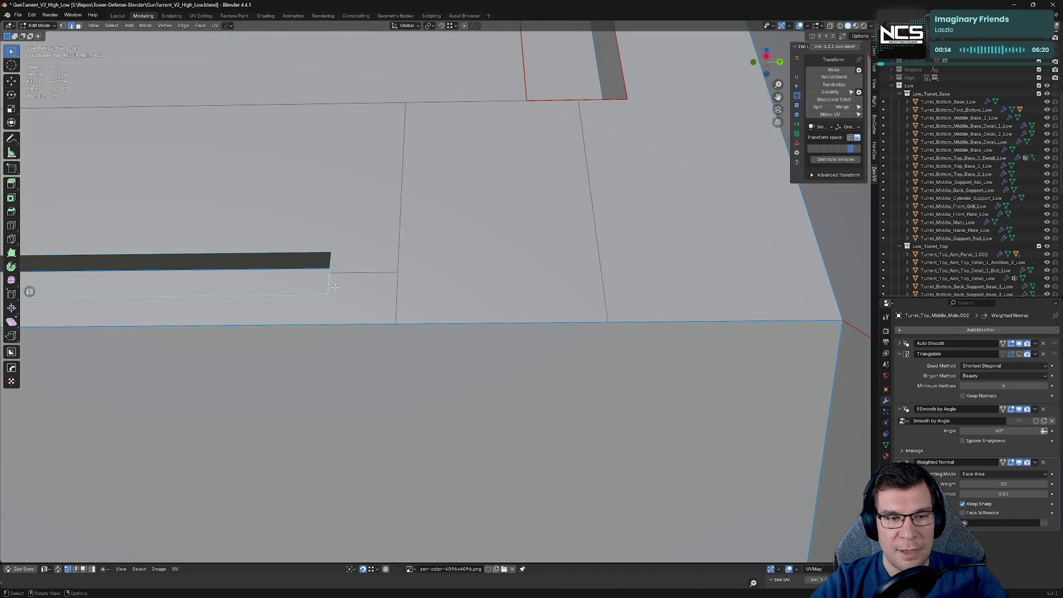
key(alt+e)
click(386, 290)
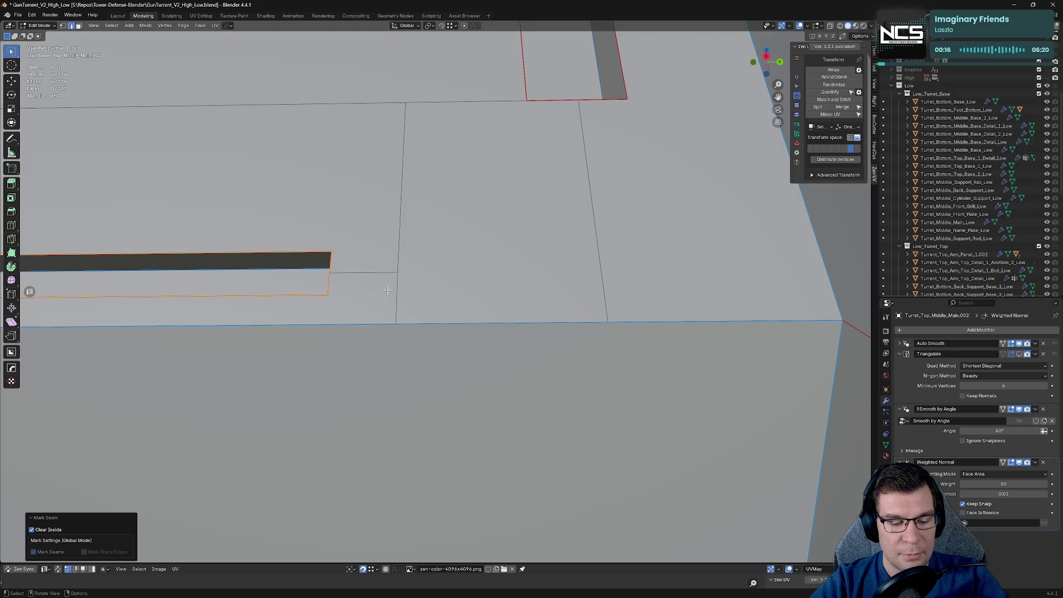
Step: Select the whole mesh island and reapply the UV checker texture
key(c)
key(Escape)
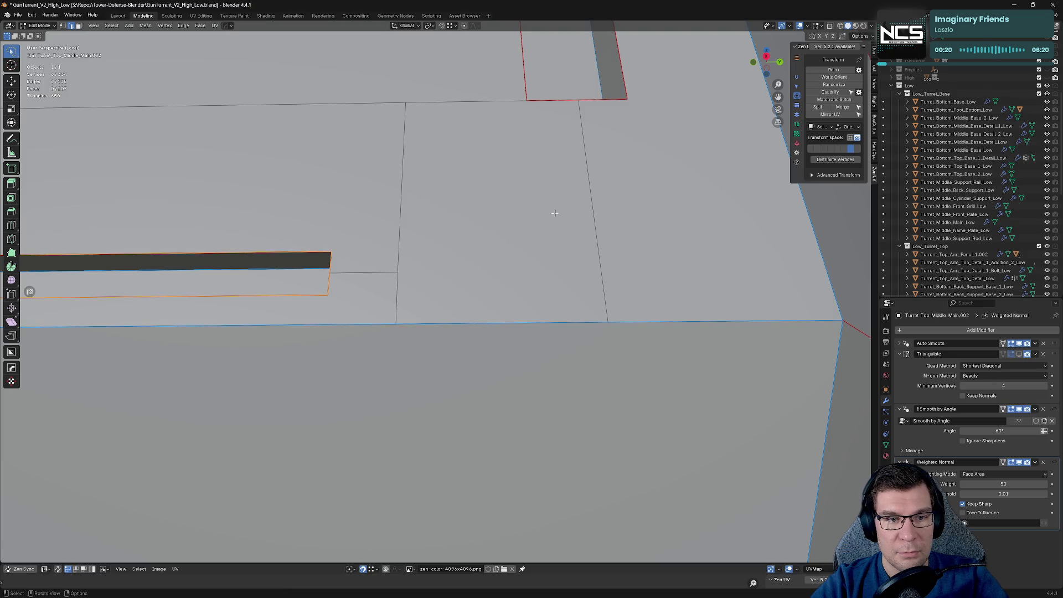
scroll(536, 232, down, 5)
key(ctrl+l)
key(alt+q)
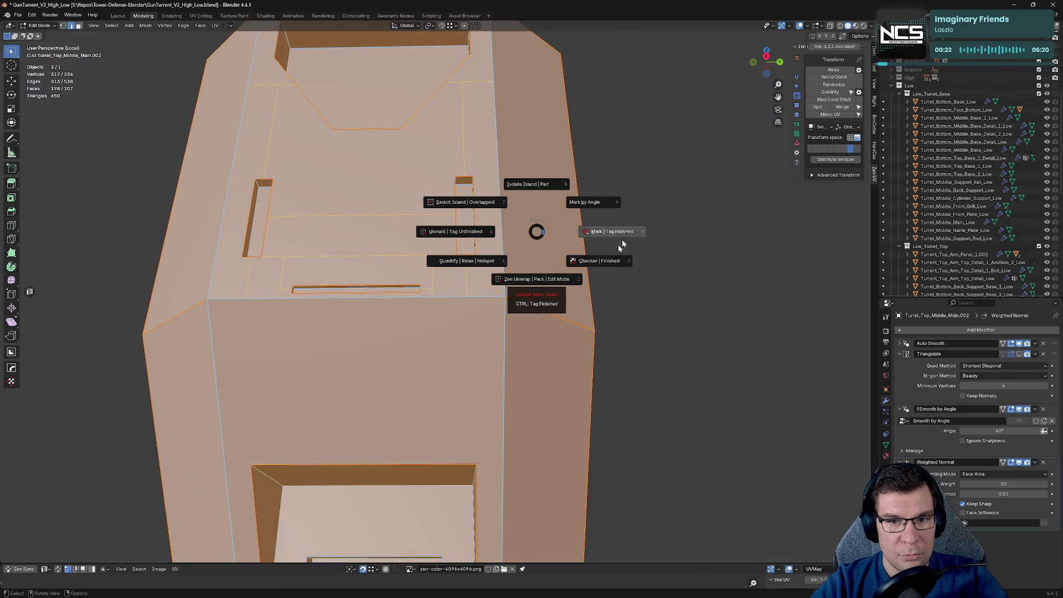
click(605, 264)
Step: Inspect the textured part in Object Mode, then re-enter Edit Mode and select a front edge
key(Tab)
scroll(355, 285, up, 5)
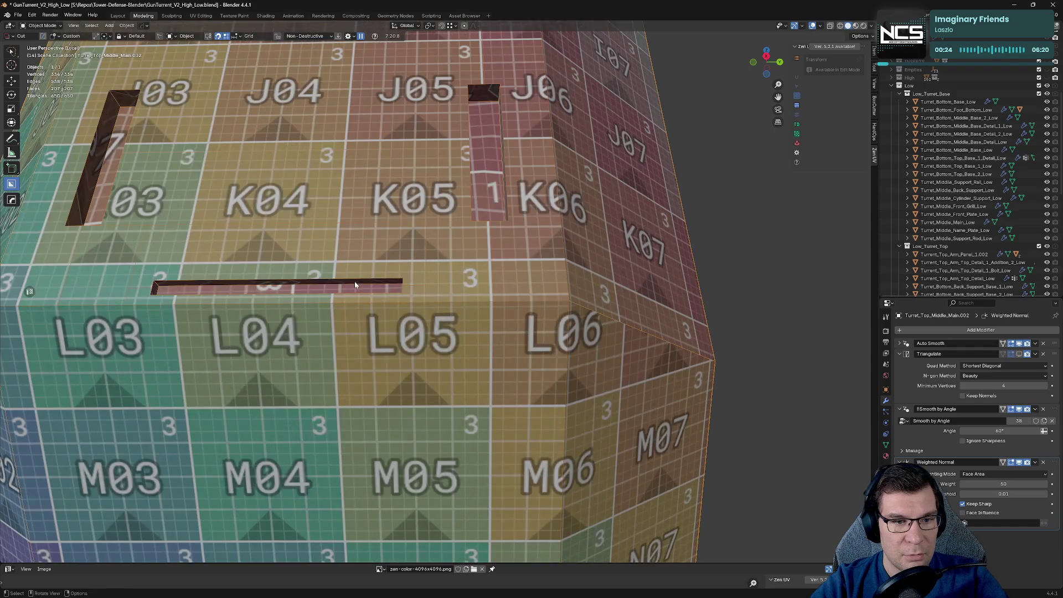
scroll(468, 285, down, 4)
middle_drag(467, 281, 477, 309)
key(Tab)
click(459, 264)
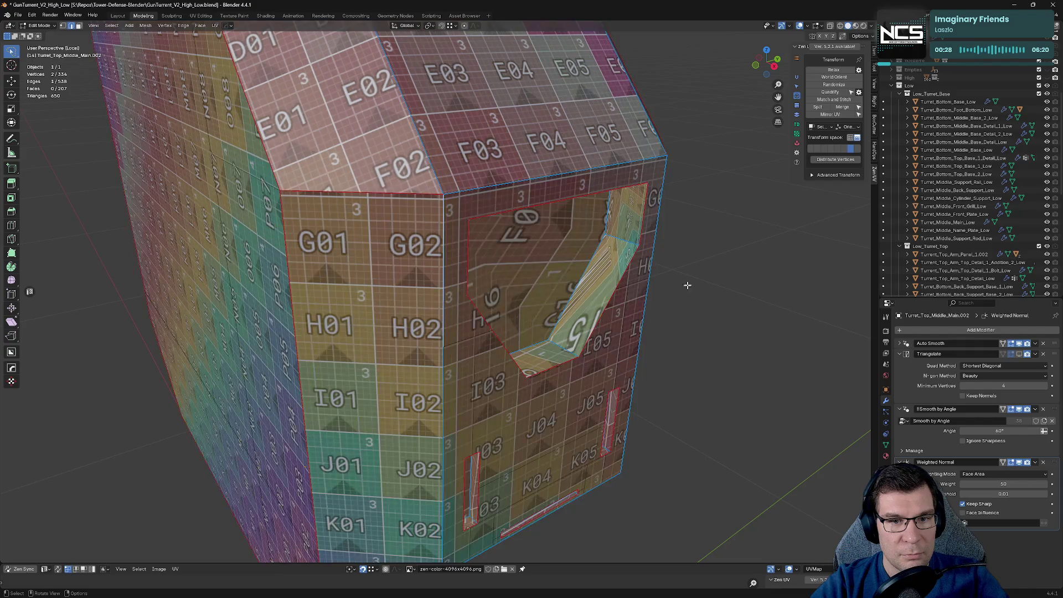
middle_drag(688, 284, 653, 271)
middle_drag(570, 422, 563, 360)
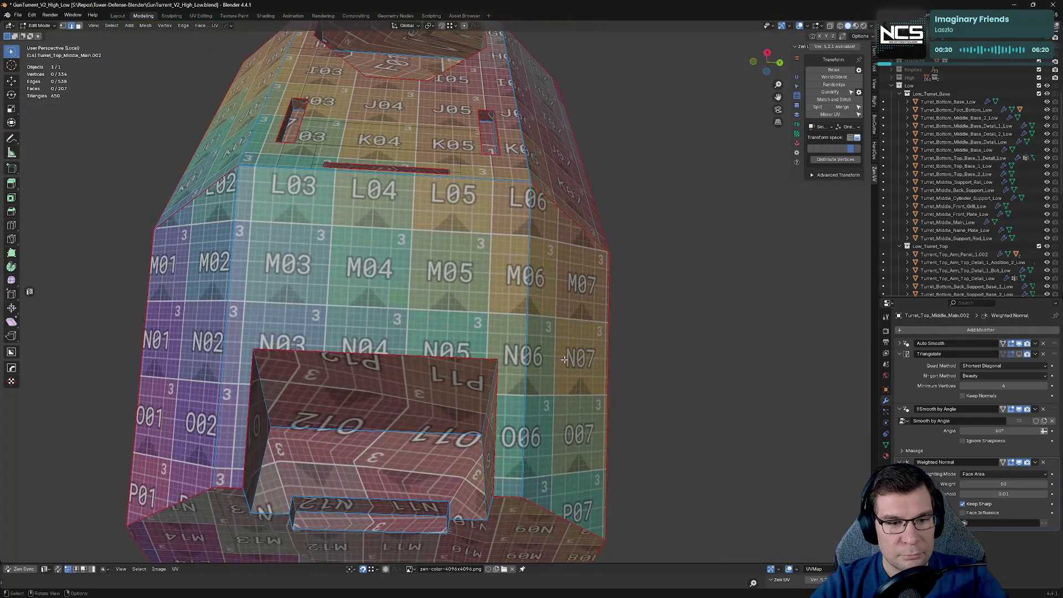
mouse_move(341, 392)
middle_down()
mouse_move(356, 446)
mouse_move(402, 481)
mouse_move(306, 438)
mouse_move(368, 413)
mouse_move(469, 251)
mouse_move(404, 314)
mouse_move(423, 301)
mouse_move(429, 322)
mouse_move(427, 310)
mouse_move(400, 321)
mouse_move(391, 190)
mouse_move(453, 357)
middle_up()
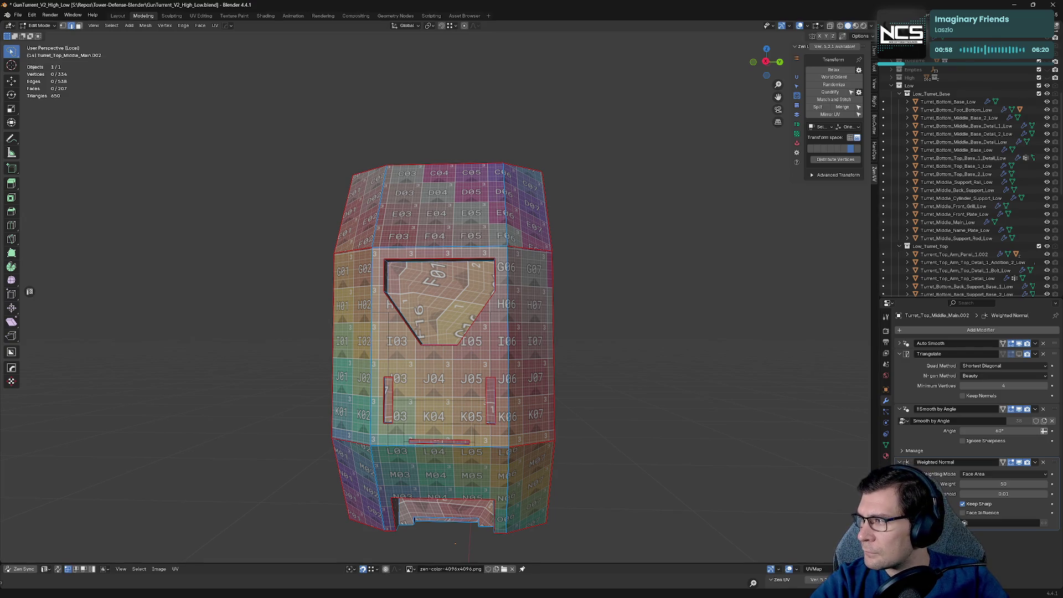
Step: Select the edges along the large angled cutout's top border and corner, then open the Zen UV pie
mouse_move(607, 301)
middle_down()
mouse_move(559, 232)
mouse_move(501, 273)
mouse_move(520, 271)
middle_up()
scroll(654, 410, up, 5)
click(704, 425)
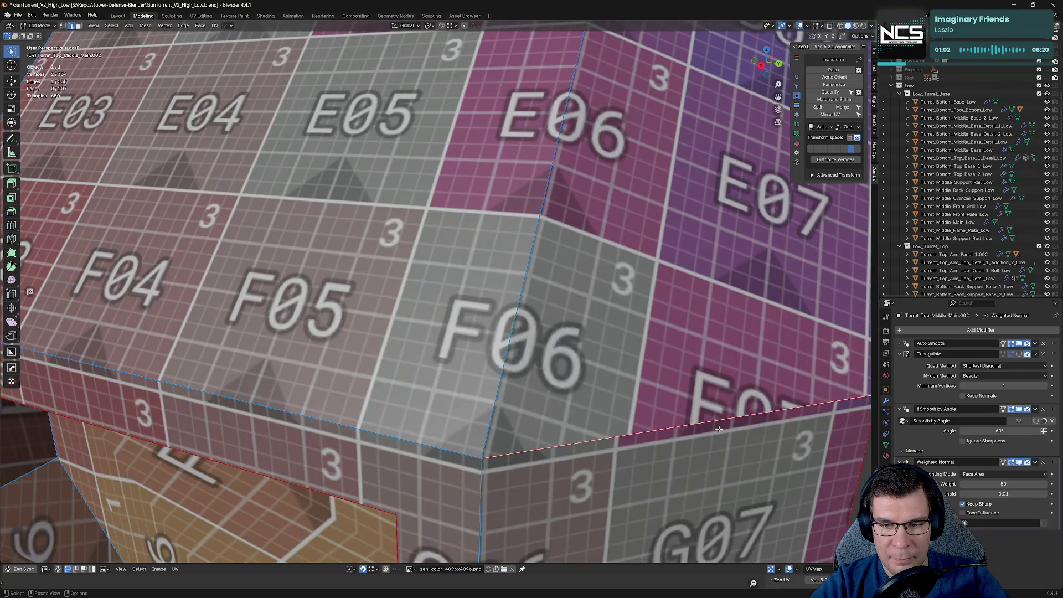
scroll(682, 422, down, 2)
mouse_move(683, 423)
middle_down()
mouse_move(470, 356)
mouse_move(474, 301)
mouse_move(550, 328)
mouse_move(512, 280)
mouse_move(476, 290)
mouse_move(283, 275)
mouse_move(329, 166)
mouse_move(335, 67)
mouse_move(585, 157)
mouse_move(699, 170)
middle_up()
scroll(469, 355, down, 5)
scroll(511, 277, up, 6)
scroll(474, 291, up, 3)
shift+click(336, 46)
shift+click(699, 170)
shift+click(688, 253)
key(alt+e)
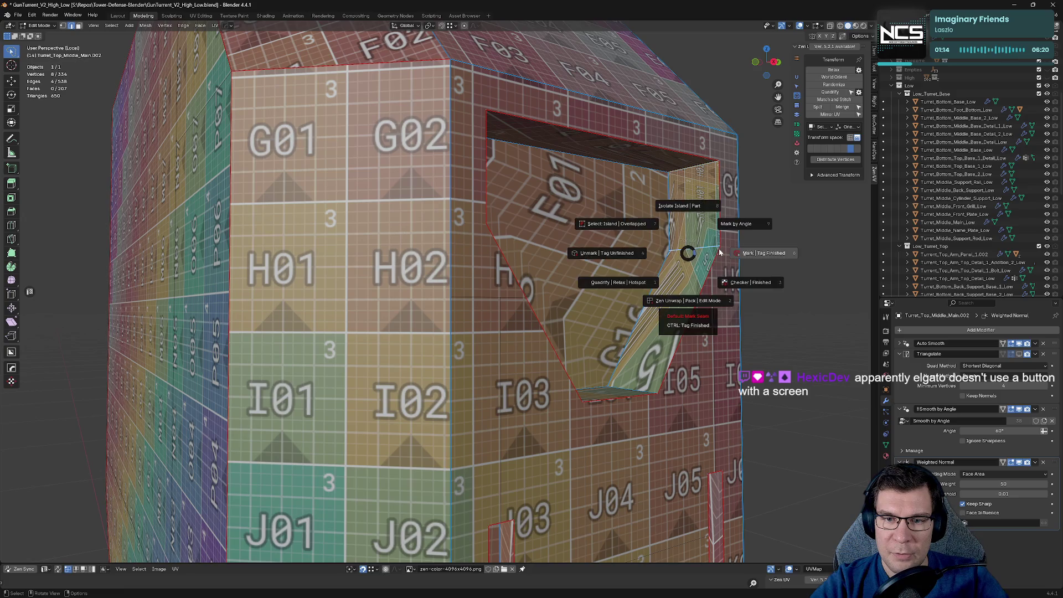
Step: Mark the cutout's top border edges and two inner cutout edges as seams
click(736, 252)
mouse_move(735, 251)
middle_down()
mouse_move(670, 261)
mouse_move(516, 455)
middle_up()
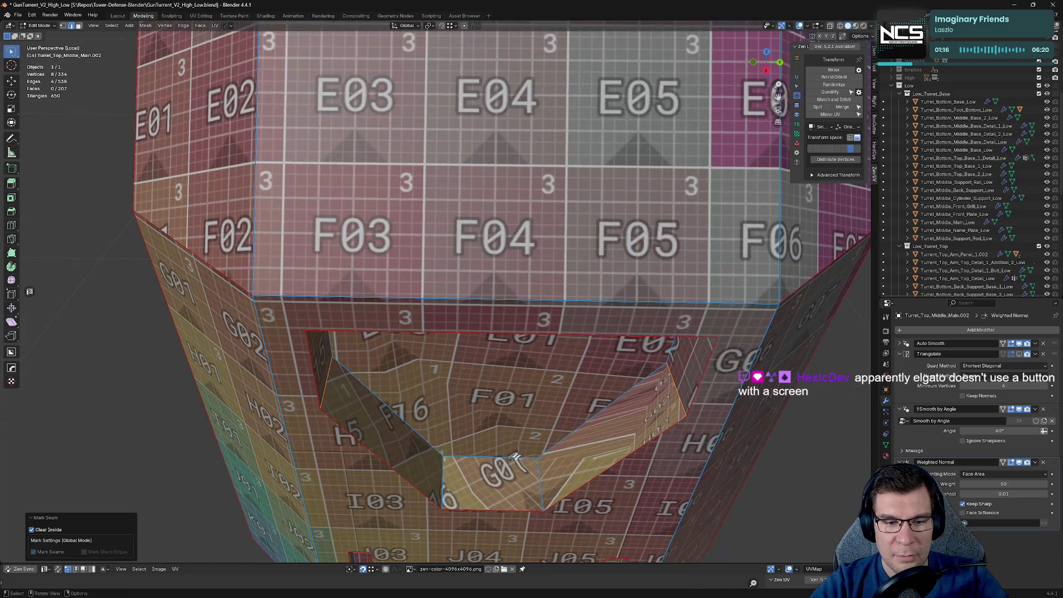
click(447, 474)
shift+click(542, 470)
key(alt+e)
click(591, 460)
Step: Clear the edge selection and center the view on the cutout's inner strip
mouse_move(592, 460)
middle_down()
mouse_move(611, 437)
mouse_move(668, 431)
mouse_move(711, 403)
mouse_move(636, 400)
mouse_move(682, 419)
mouse_move(510, 329)
middle_up()
click(636, 400)
click(579, 315)
middle_drag(579, 315, 613, 200)
key(Escape)
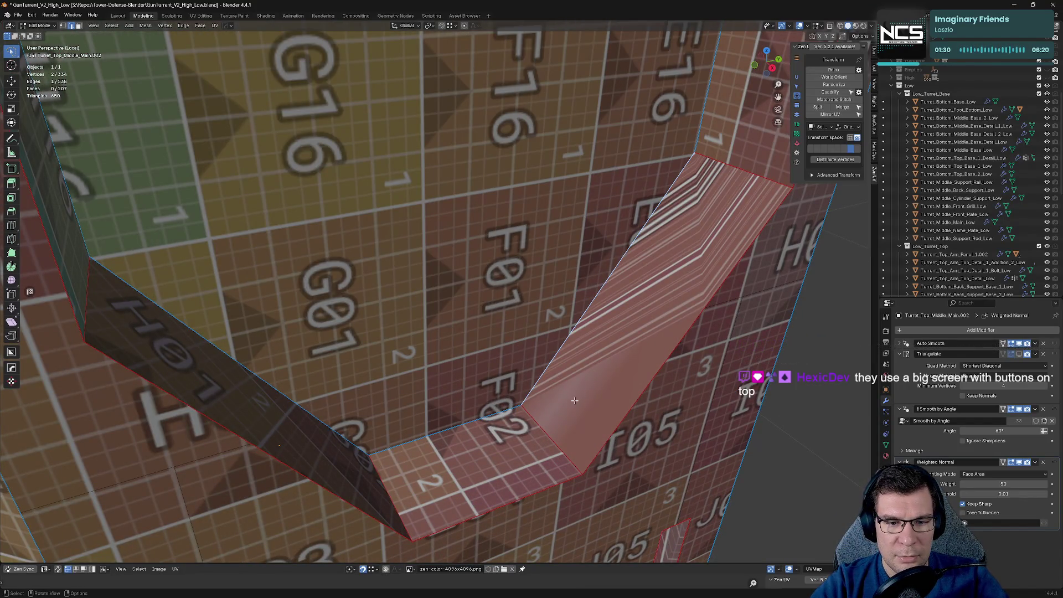
scroll(575, 401, up, 2)
shift+middle_drag(574, 400, 530, 324)
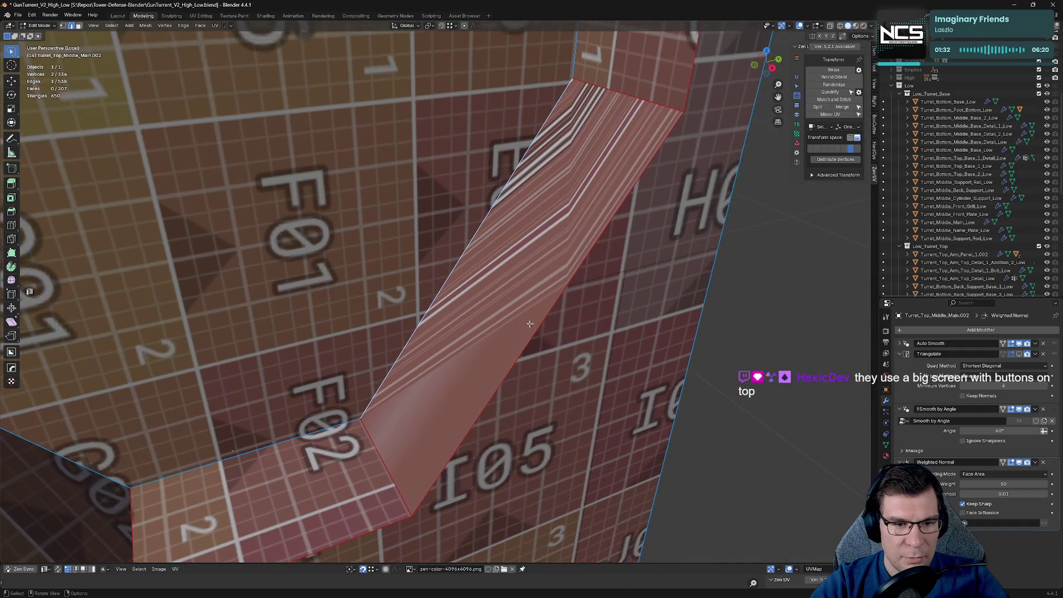
shift+middle_drag(379, 403, 431, 368)
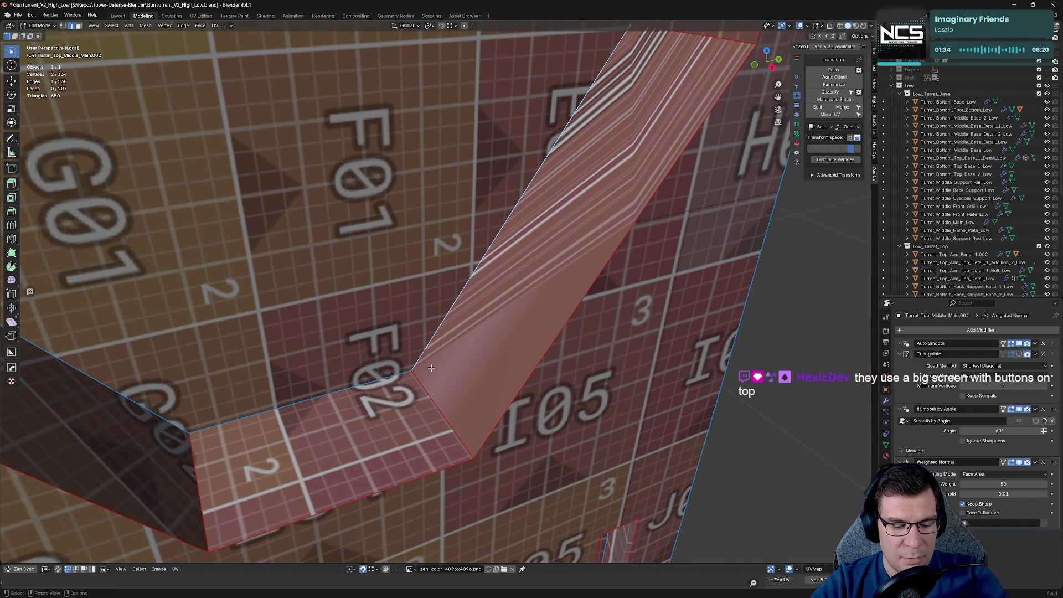
Step: Merge all the turret middle mesh's vertices by distance
key(a)
key(m)
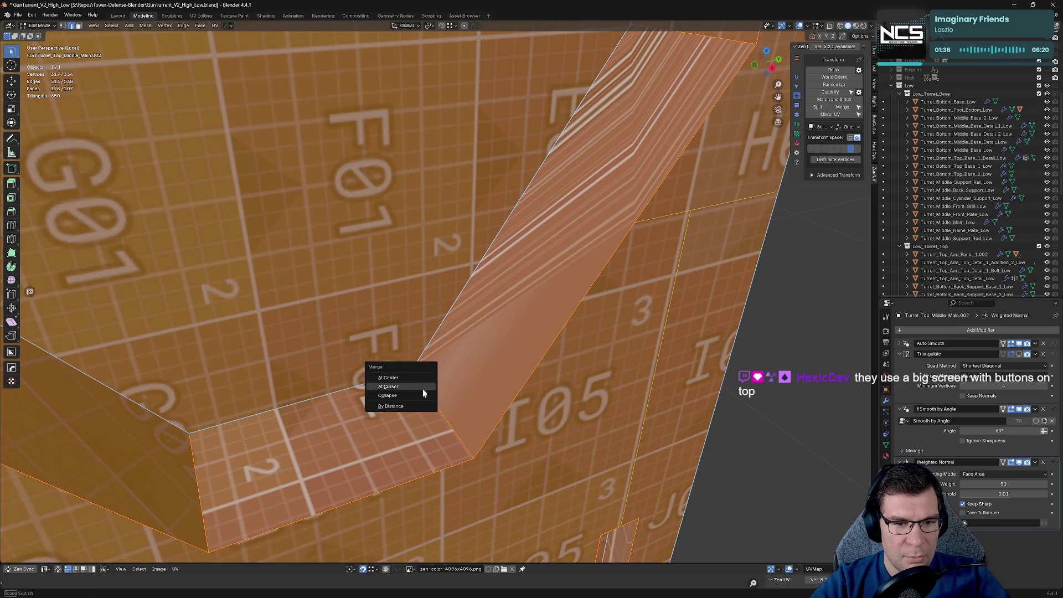
click(417, 403)
Step: In Object Mode, show the Low_Turret_Base and Low_Turret_Top collections again
key(Tab)
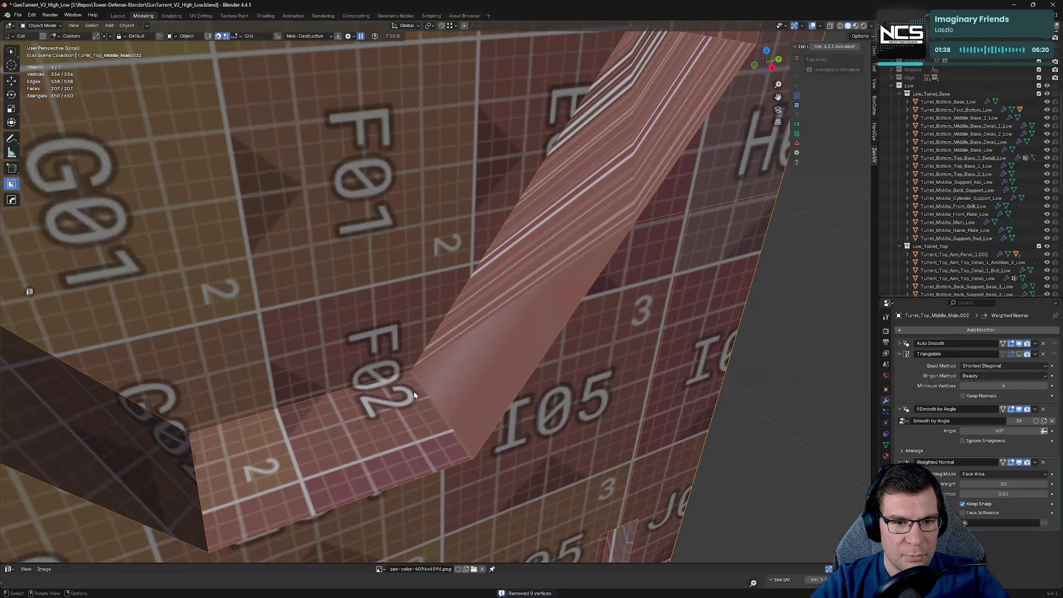
key(h)
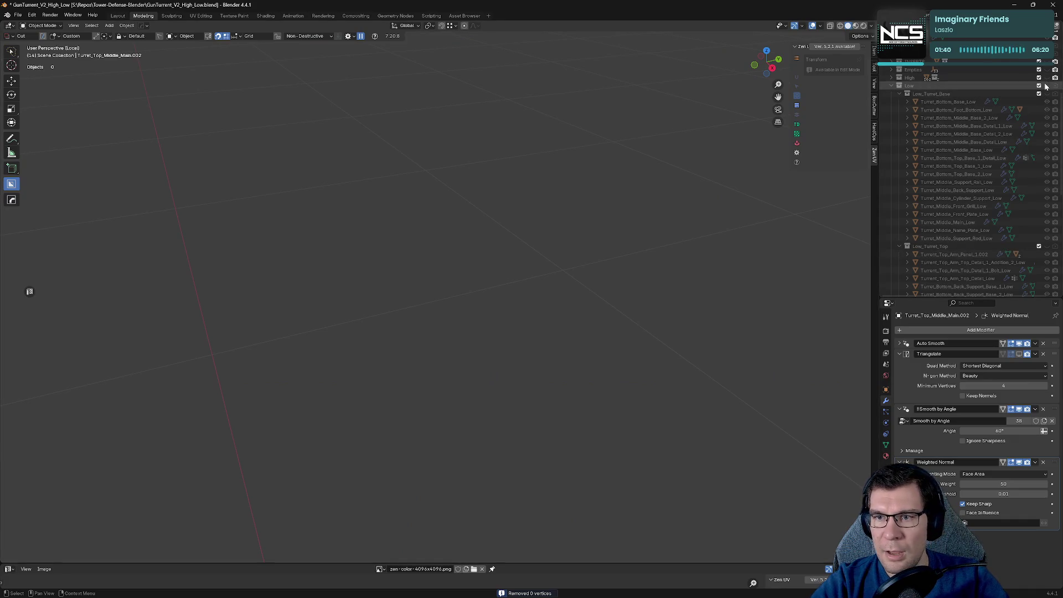
click(1047, 93)
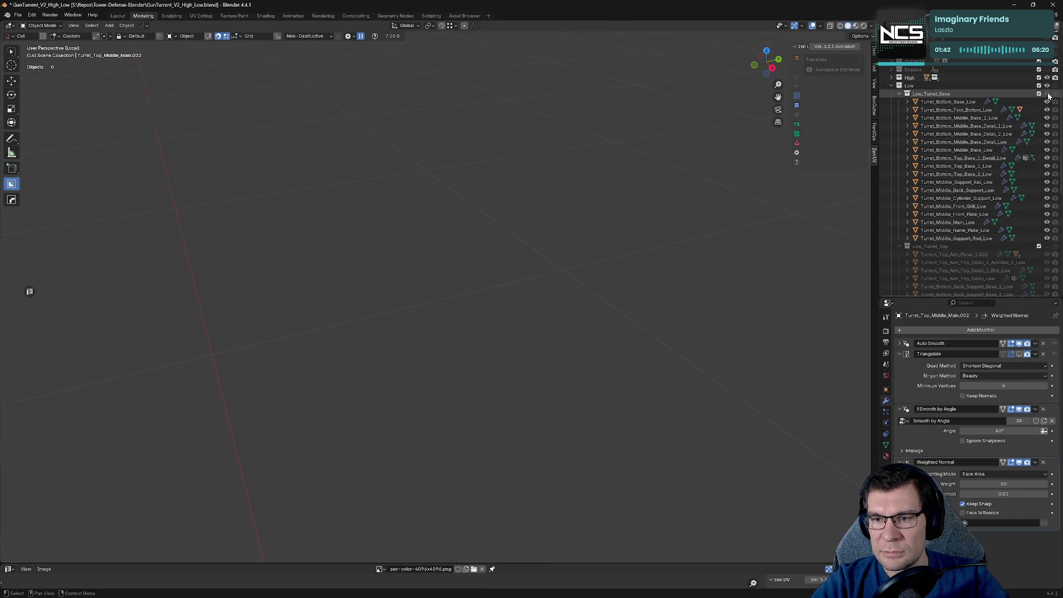
click(1046, 246)
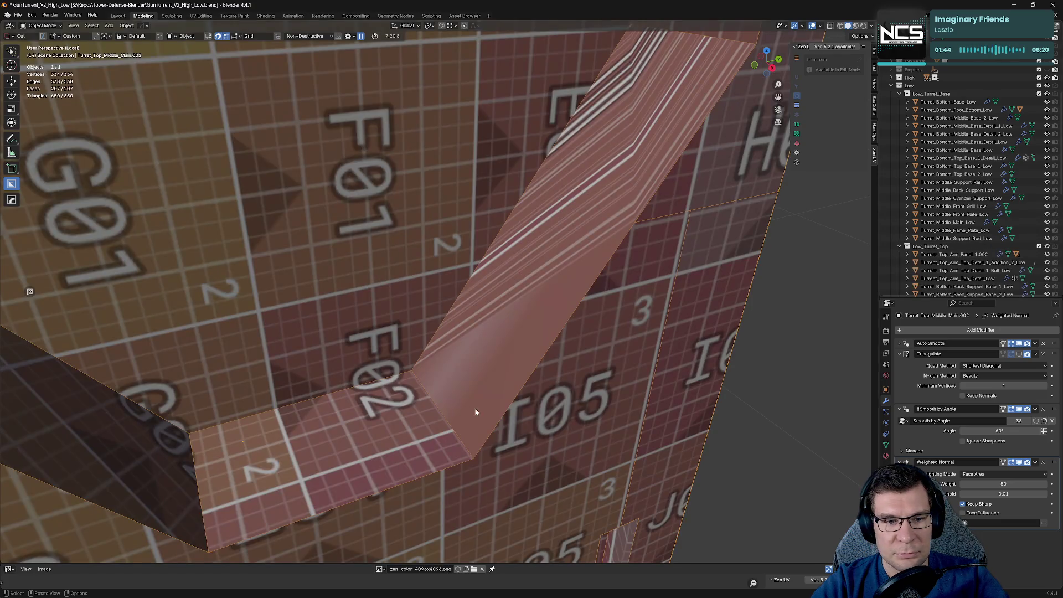
Step: Dissolve the stray vertex at the cutout's inner corner, leaving 333 vertices
key(Tab)
click(413, 366)
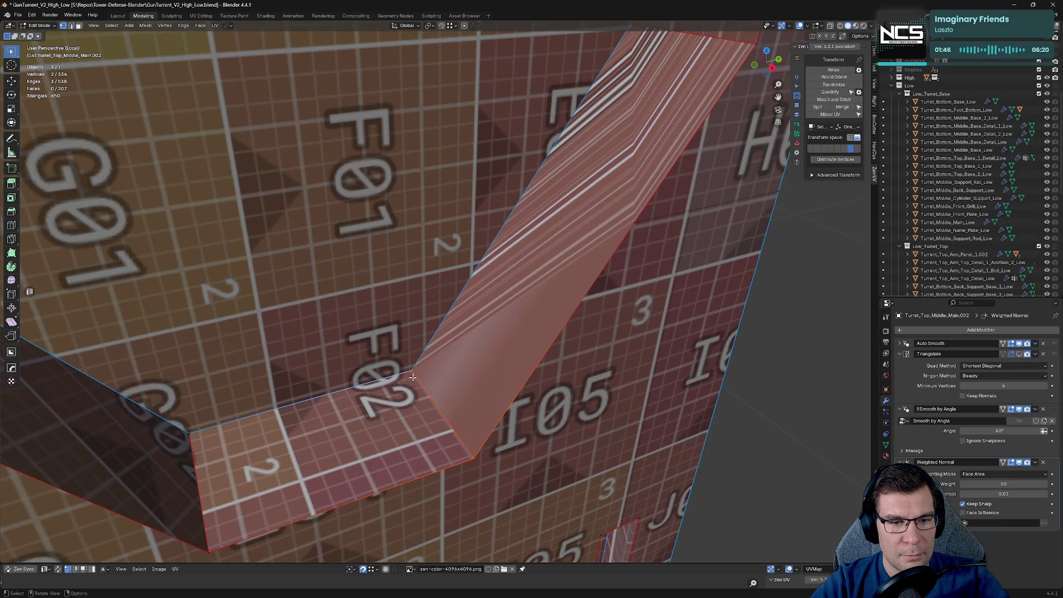
key(KP_Decimal)
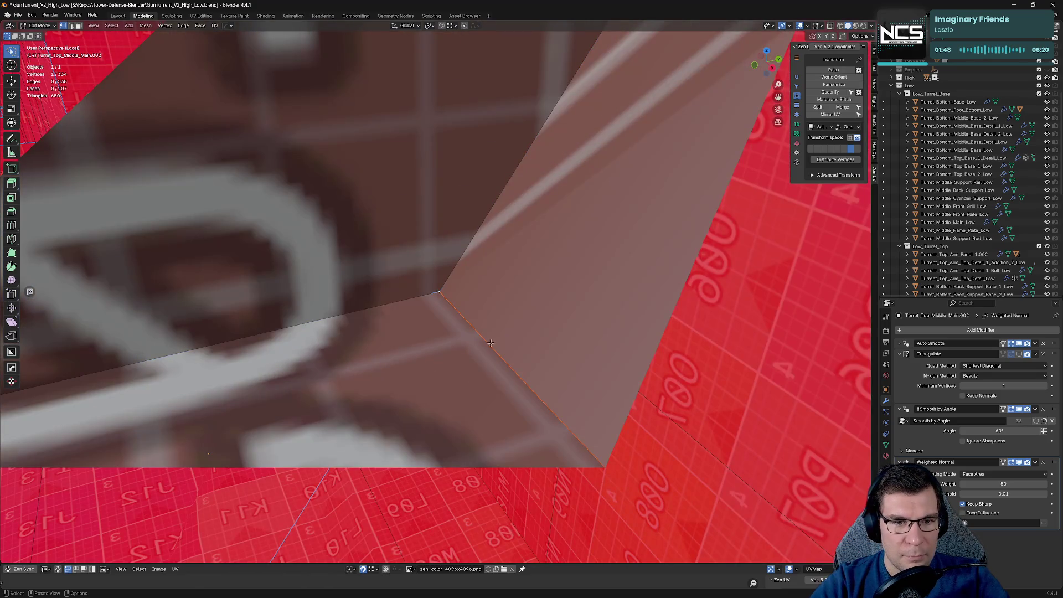
mouse_move(490, 343)
middle_down()
mouse_move(472, 311)
mouse_move(418, 287)
mouse_move(297, 349)
mouse_move(466, 379)
middle_up()
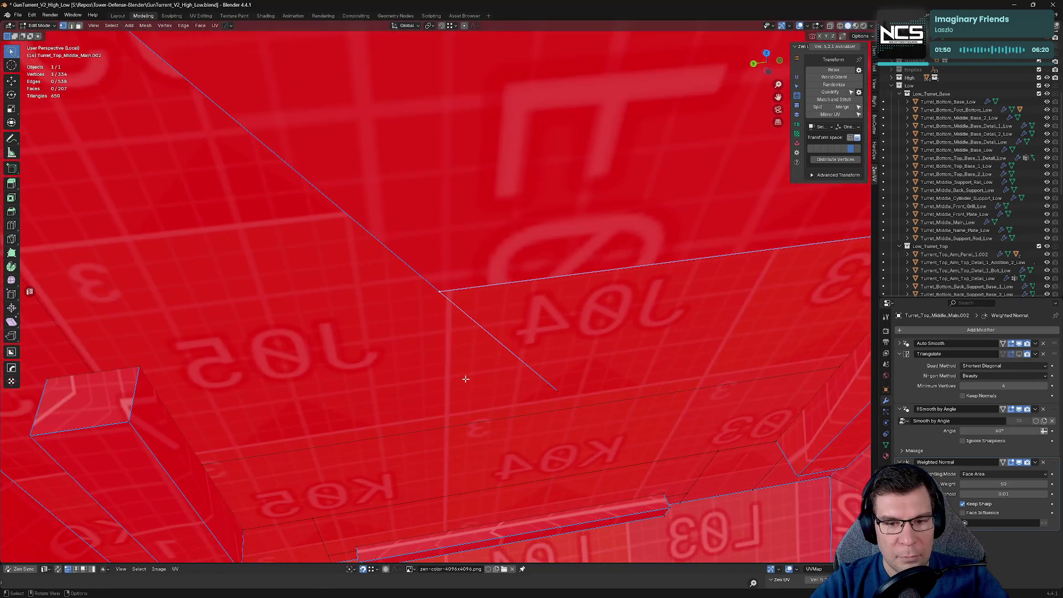
key(x)
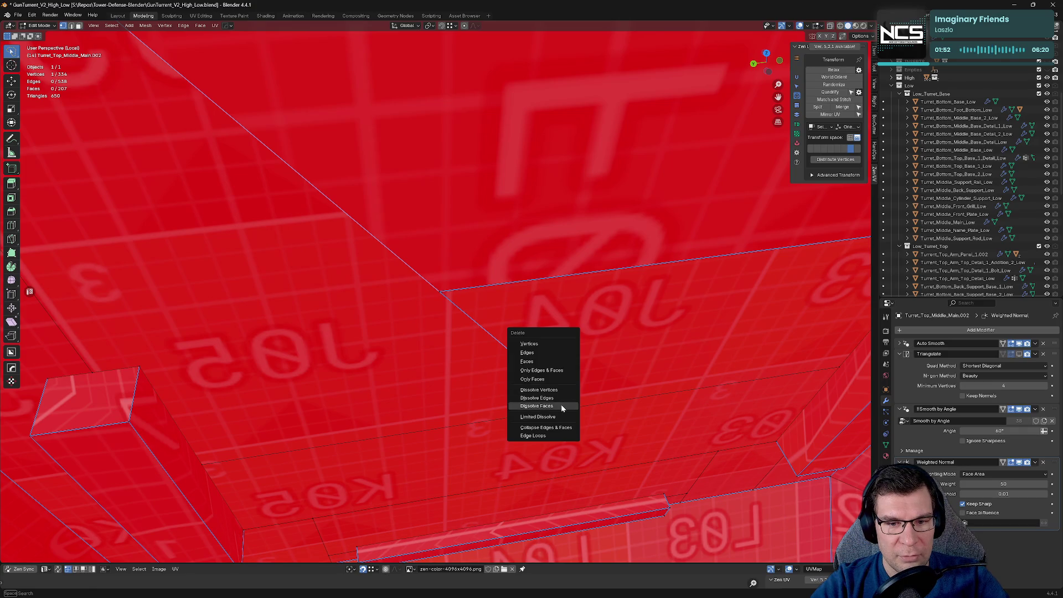
click(563, 389)
Step: Select the recess's corner vertex and orbit to view the recess
scroll(503, 321, up, 4)
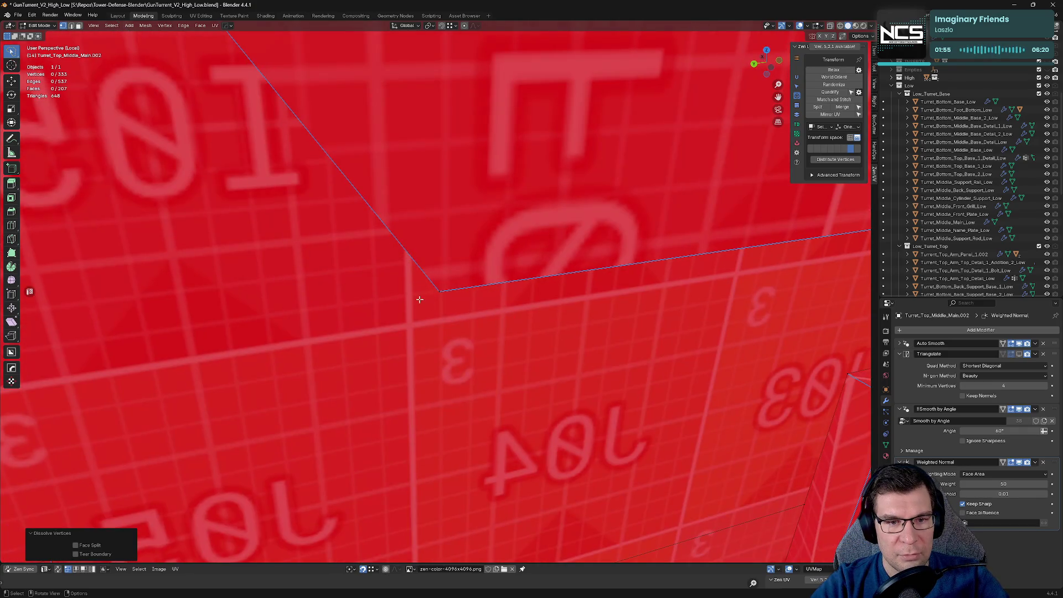
click(438, 291)
mouse_move(437, 288)
middle_down()
mouse_move(655, 285)
mouse_move(470, 316)
middle_up()
Step: Mark the angled recess's corner edge as a seam in edge select mode
key(2)
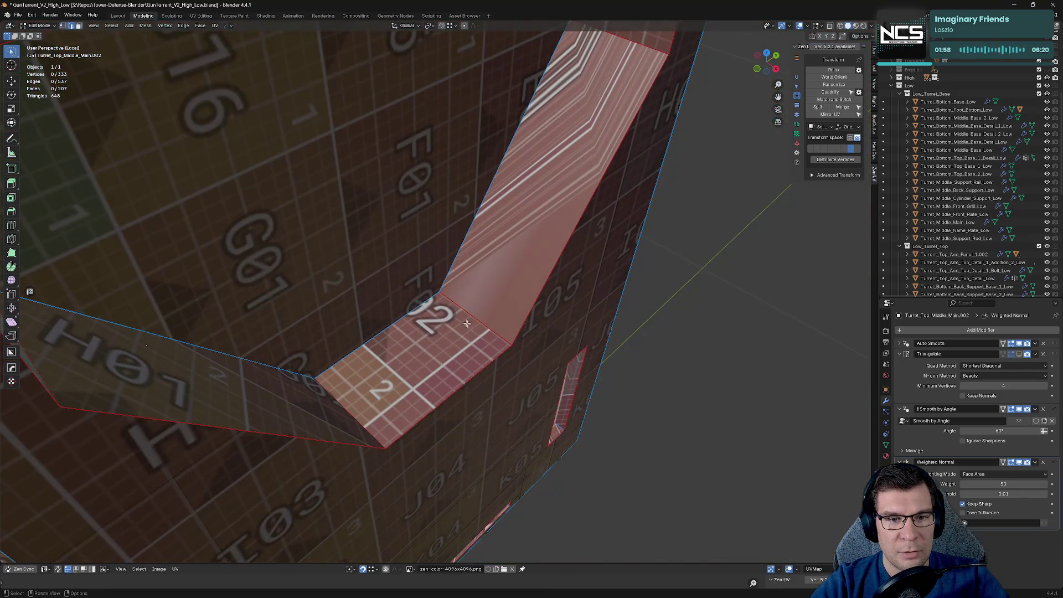
click(463, 314)
key(alt+q)
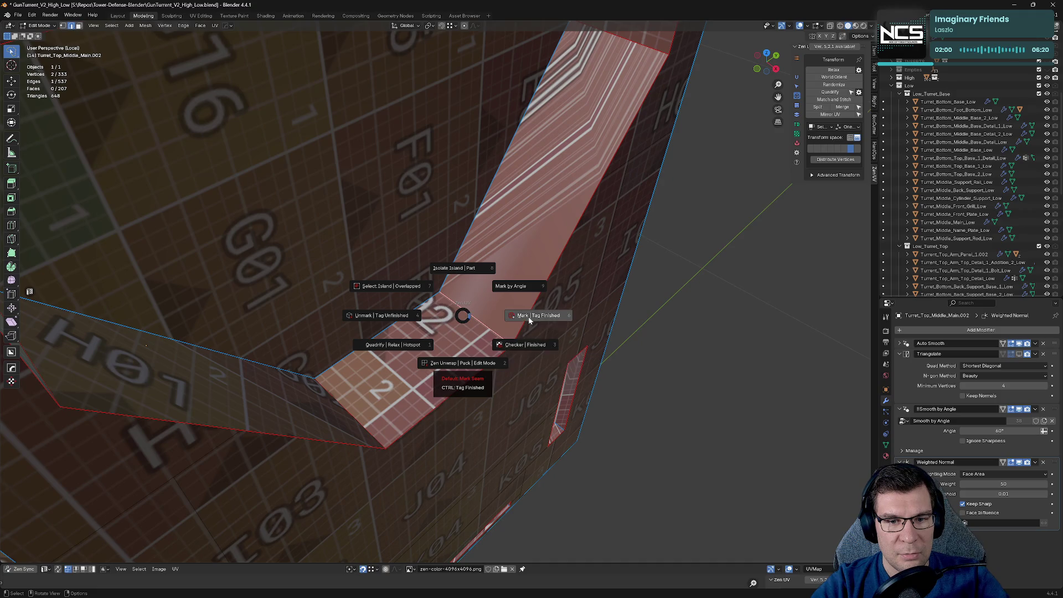
click(529, 317)
scroll(528, 317, up, 6)
mouse_move(529, 317)
middle_down()
mouse_move(455, 281)
mouse_move(348, 272)
mouse_move(356, 260)
mouse_move(417, 294)
middle_up()
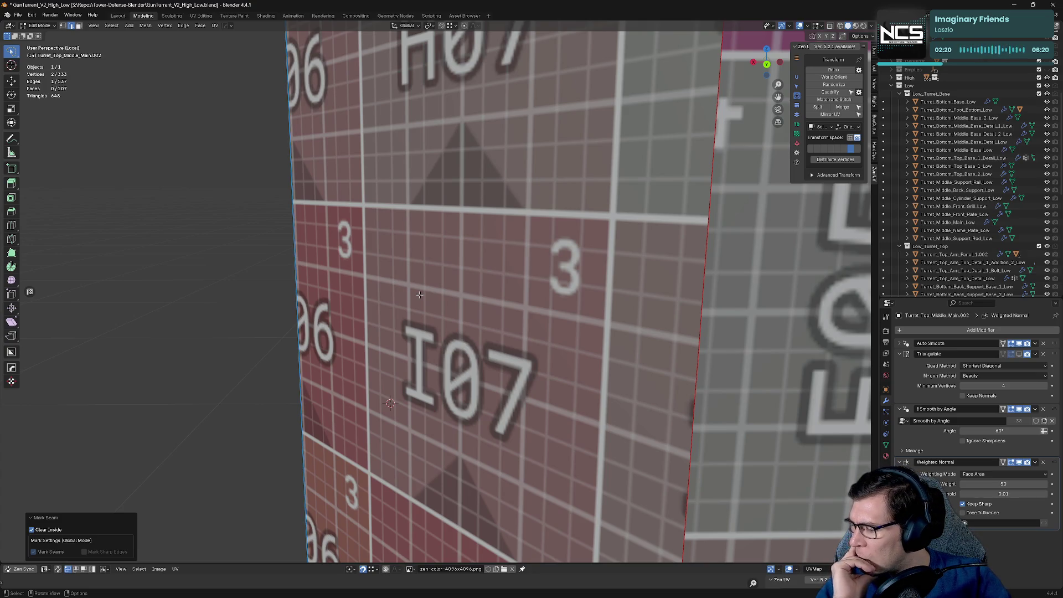
Step: Orbit to review the whole turret, then pan the Excalidraw whiteboard to empty space
scroll(419, 295, down, 10)
mouse_move(432, 276)
middle_down()
mouse_move(544, 212)
mouse_move(524, 204)
middle_up()
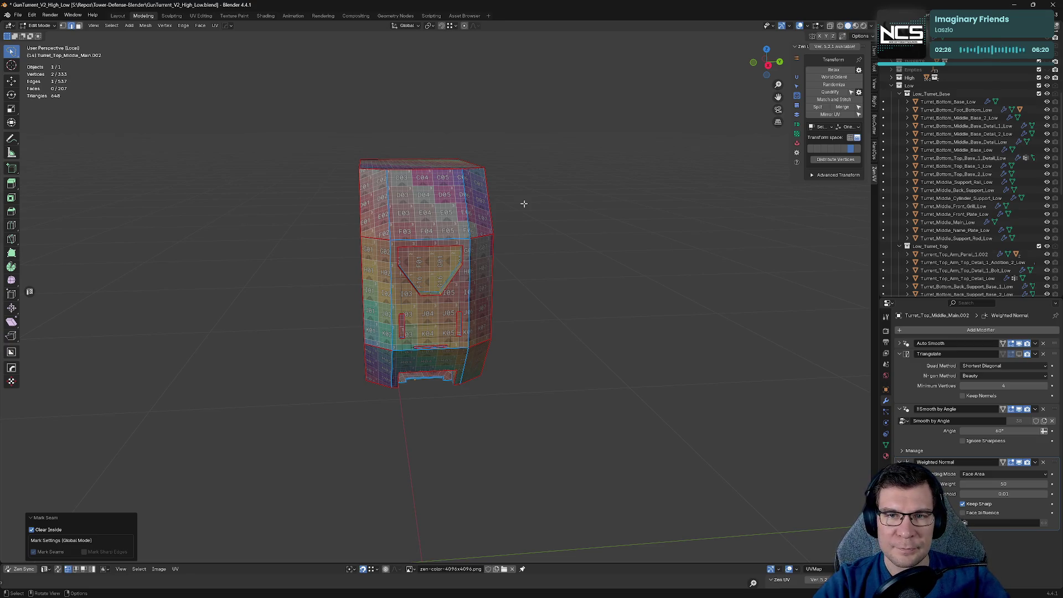
middle_drag(519, 236, 548, 237)
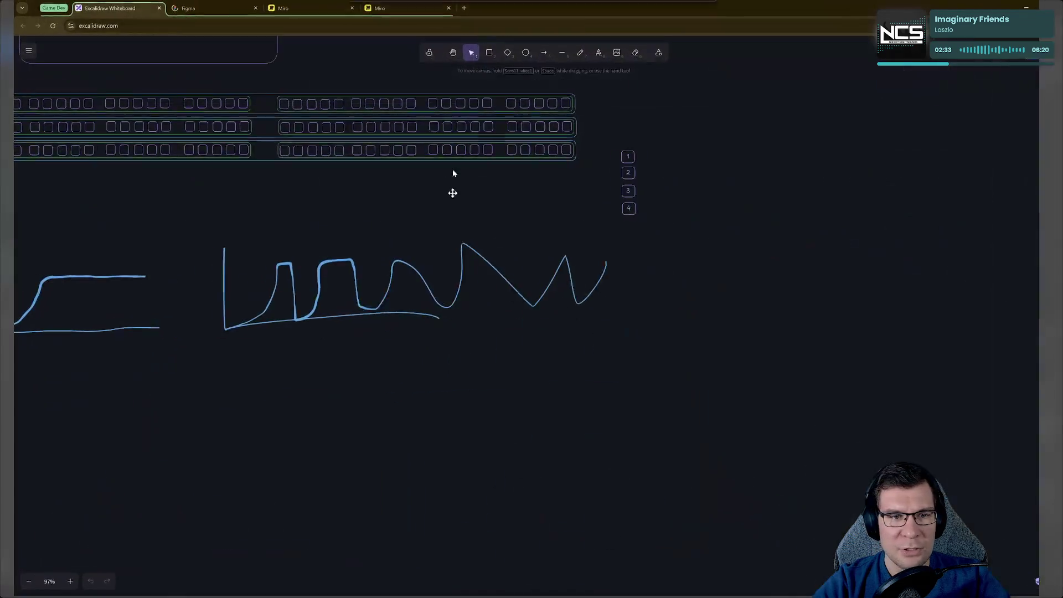
scroll(570, 232, down, 3)
middle_drag(686, 294, 304, 439)
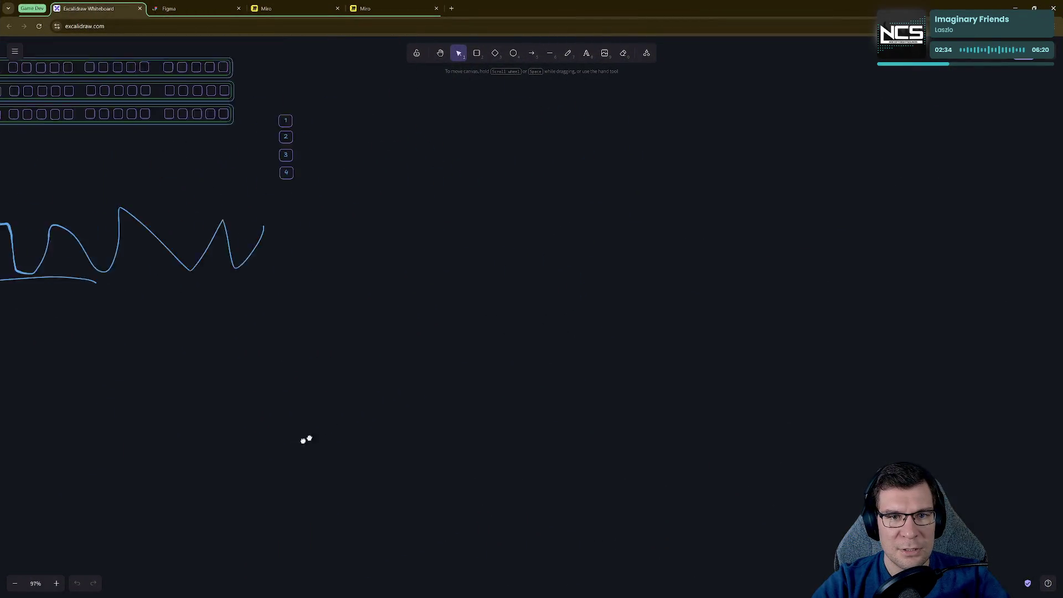
Step: Try straight-line and freehand vertical strokes on the whiteboard, undoing each one
click(549, 53)
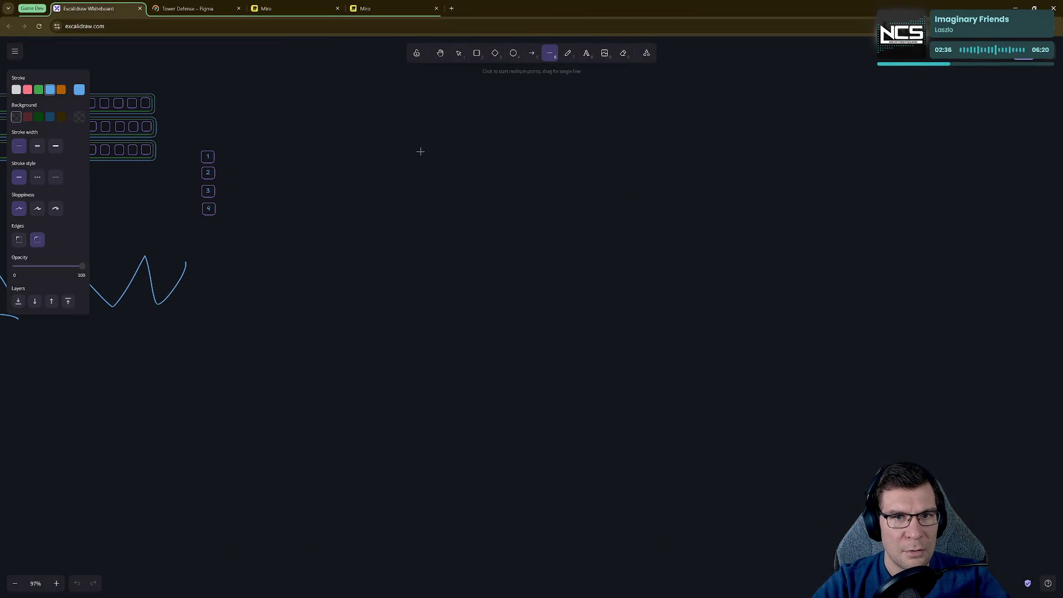
drag(420, 152, 417, 254)
key(ctrl+z)
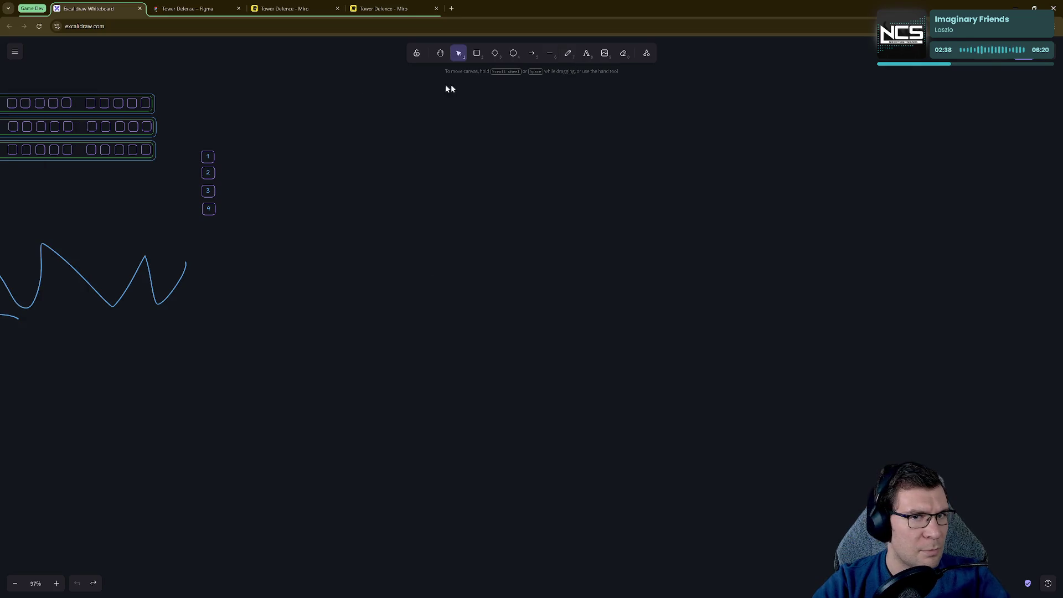
click(568, 53)
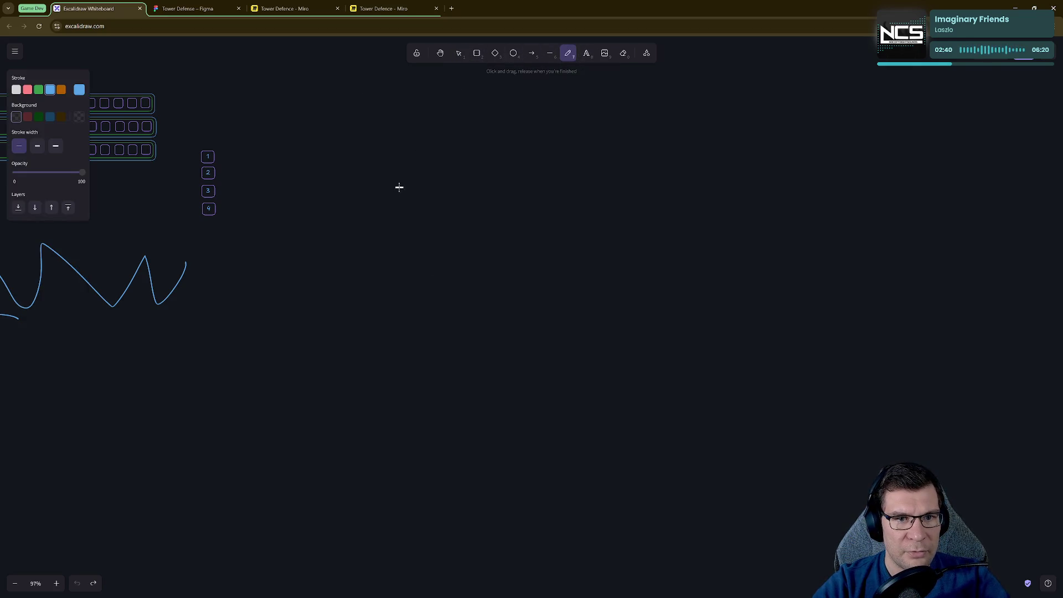
drag(423, 150, 412, 219)
key(ctrl+z)
drag(438, 158, 443, 357)
key(ctrl+z)
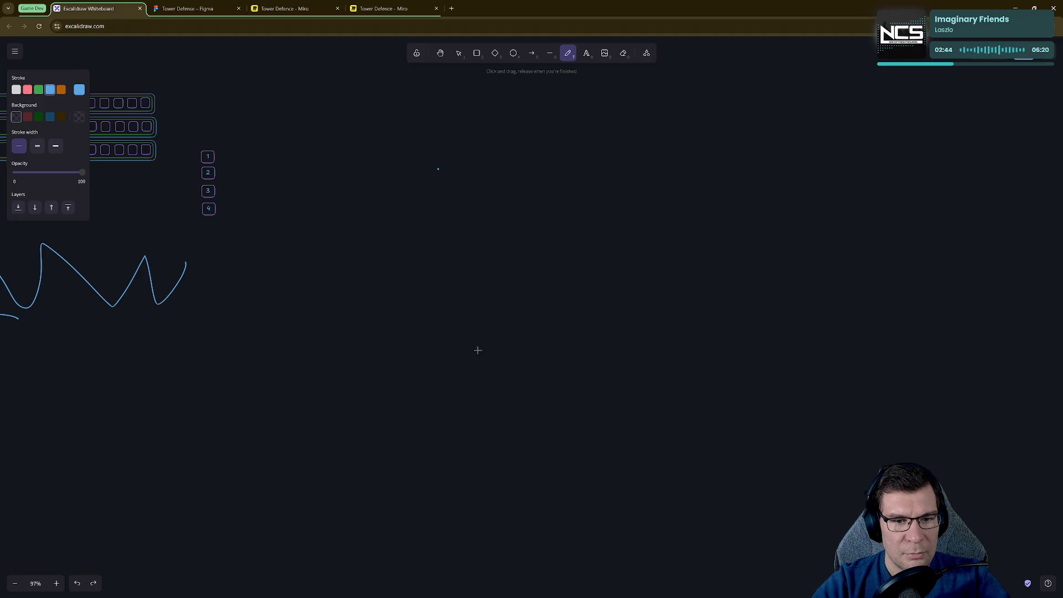
Step: Freehand-draw the tall bar and hook shapes with a tail, then return to Blender
mouse_move(438, 166)
mouse_down()
mouse_move(446, 353)
mouse_move(463, 165)
mouse_move(437, 166)
mouse_up()
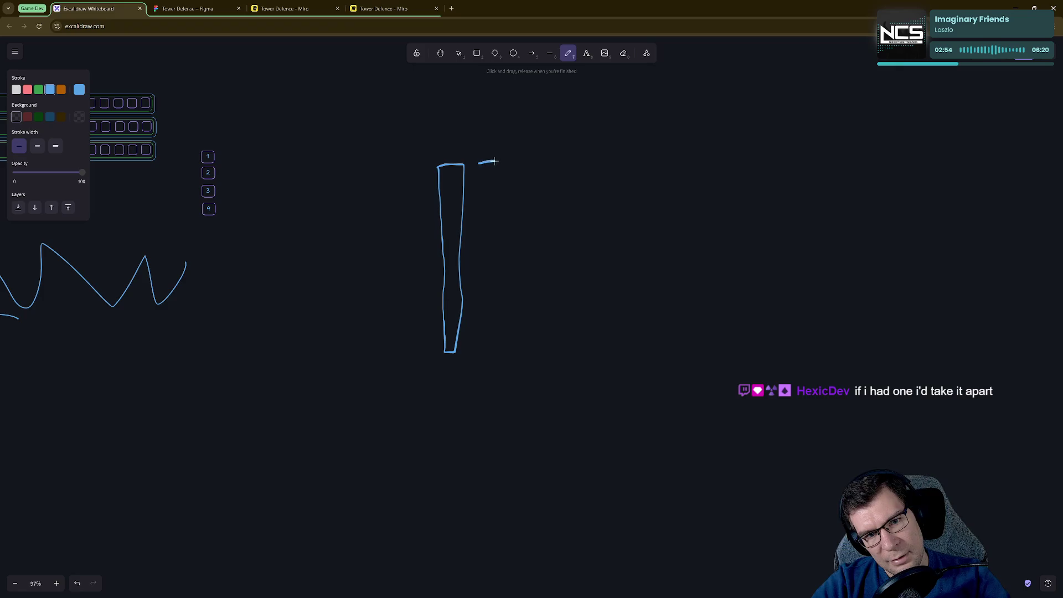
mouse_move(498, 164)
mouse_down()
mouse_move(502, 180)
mouse_move(482, 190)
mouse_move(505, 220)
mouse_move(489, 233)
mouse_move(470, 217)
mouse_move(502, 268)
mouse_move(490, 346)
mouse_up()
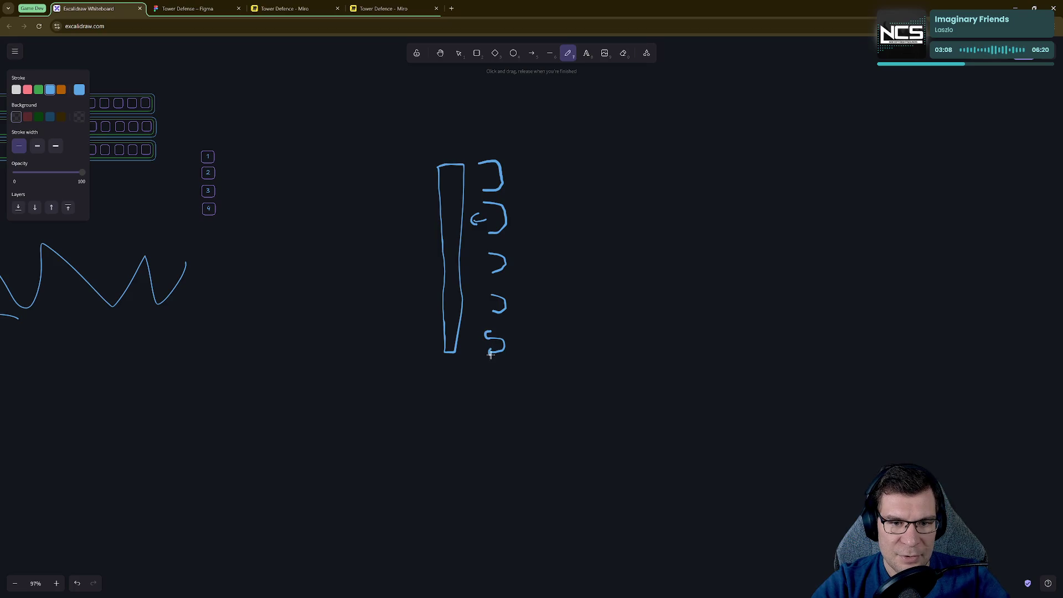
drag(493, 310, 492, 315)
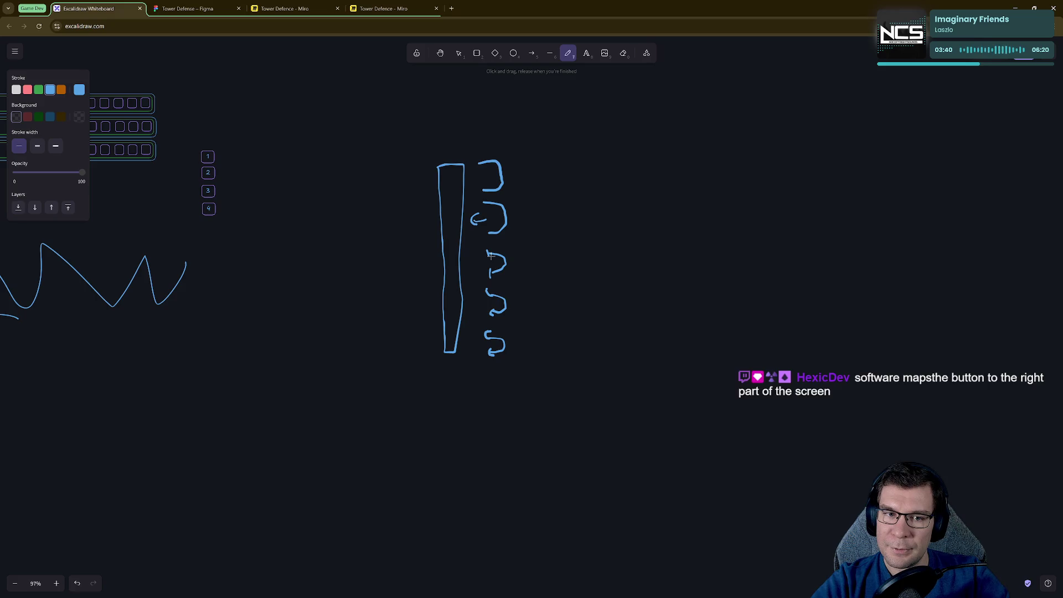
key(alt+Tab)
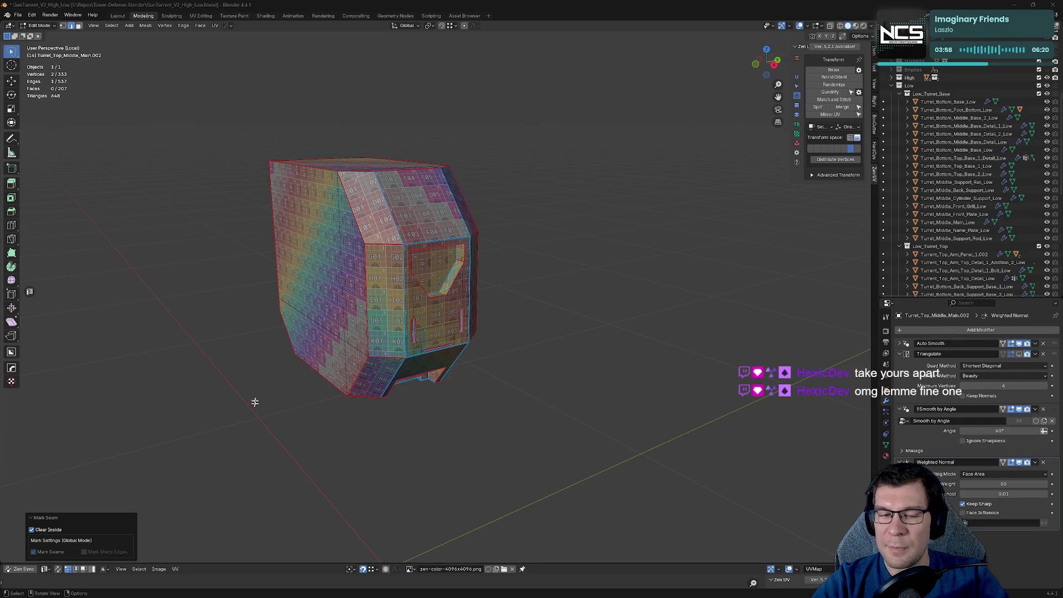
Step: Mark seams around the left vertical slot's outline, including its top diagonal edge
scroll(526, 403, up, 6)
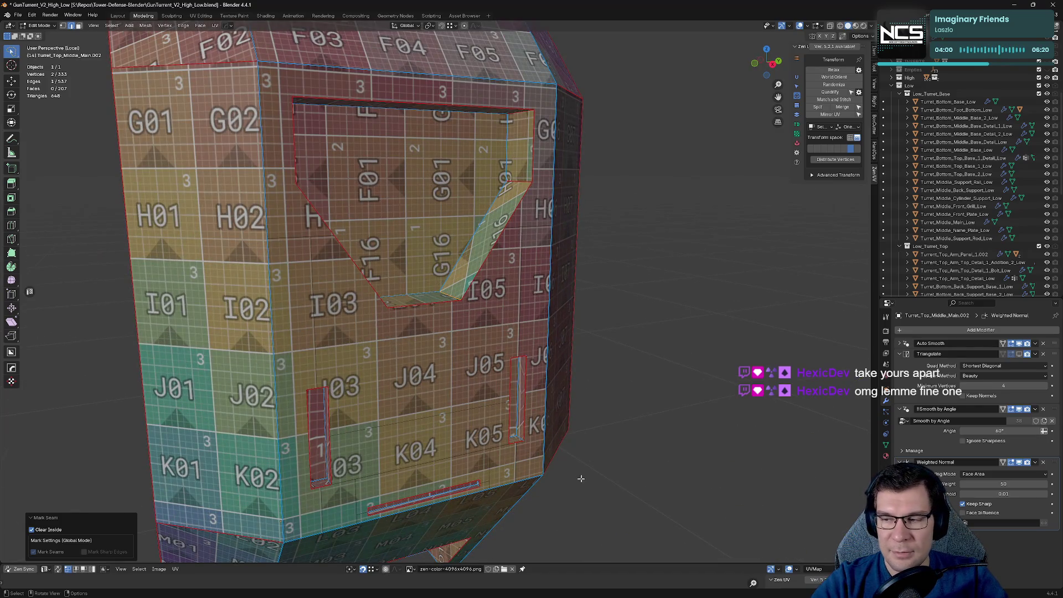
middle_drag(580, 479, 555, 490)
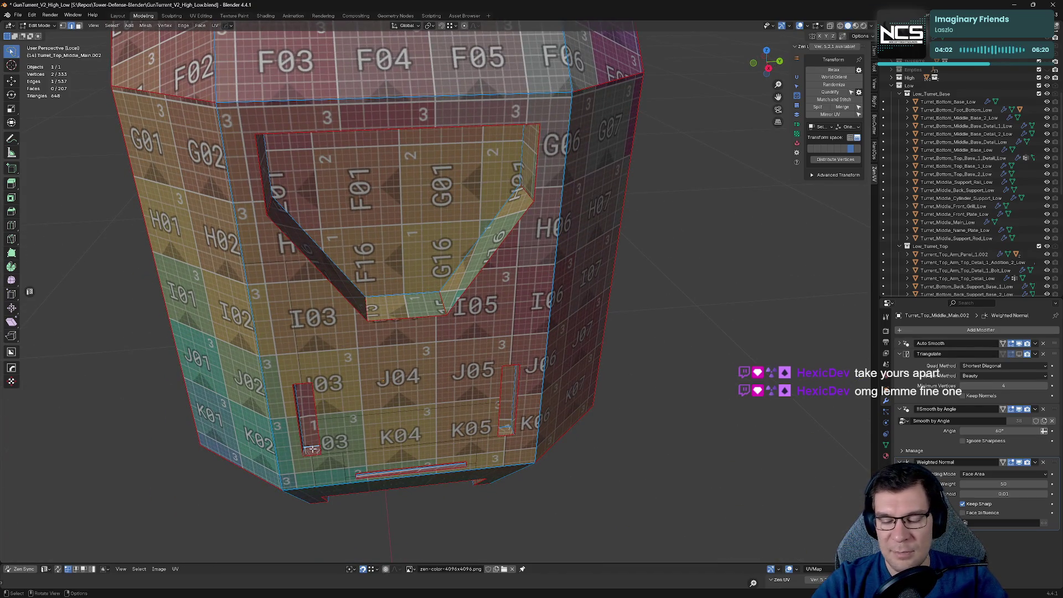
scroll(313, 448, up, 8)
mouse_move(327, 439)
middle_down()
mouse_move(420, 355)
mouse_move(548, 276)
middle_up()
shift+click(552, 272)
scroll(552, 272, down, 5)
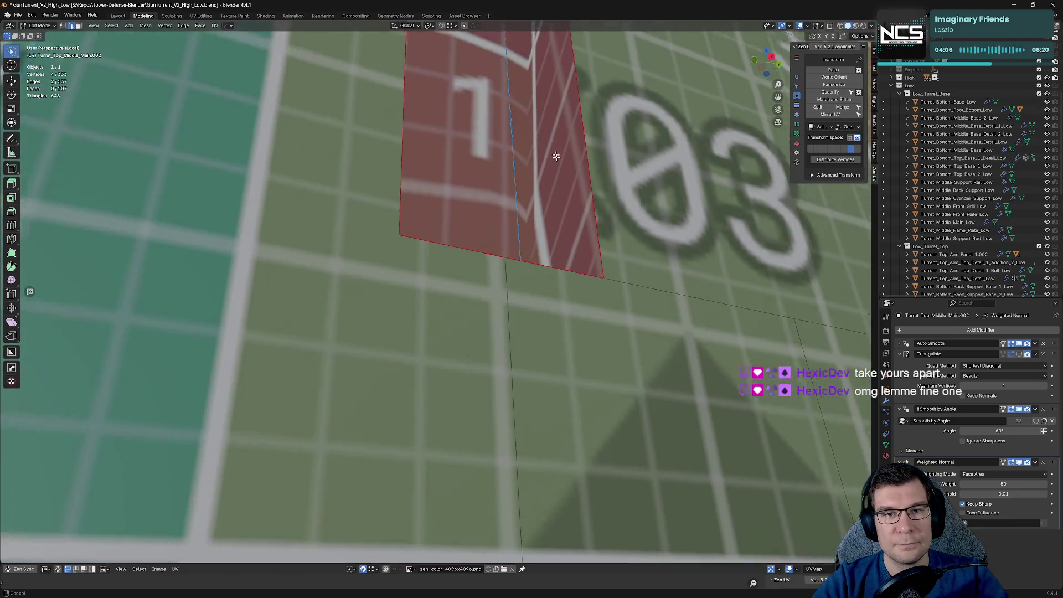
mouse_move(553, 159)
middle_down()
mouse_move(520, 476)
mouse_move(520, 159)
middle_up()
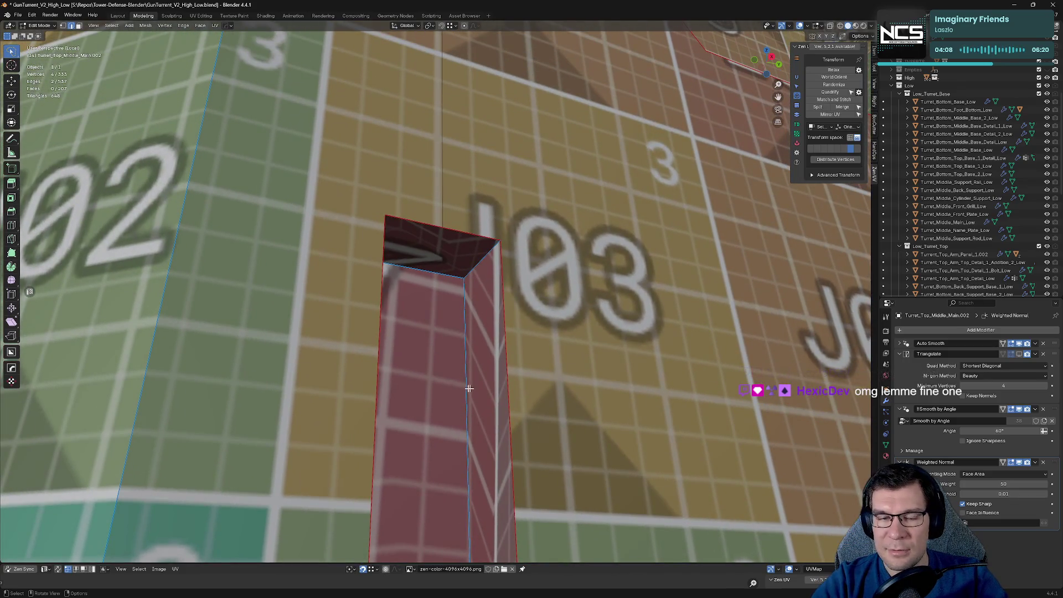
shift+click(482, 261)
middle_drag(482, 261, 561, 190)
shift+click(561, 190)
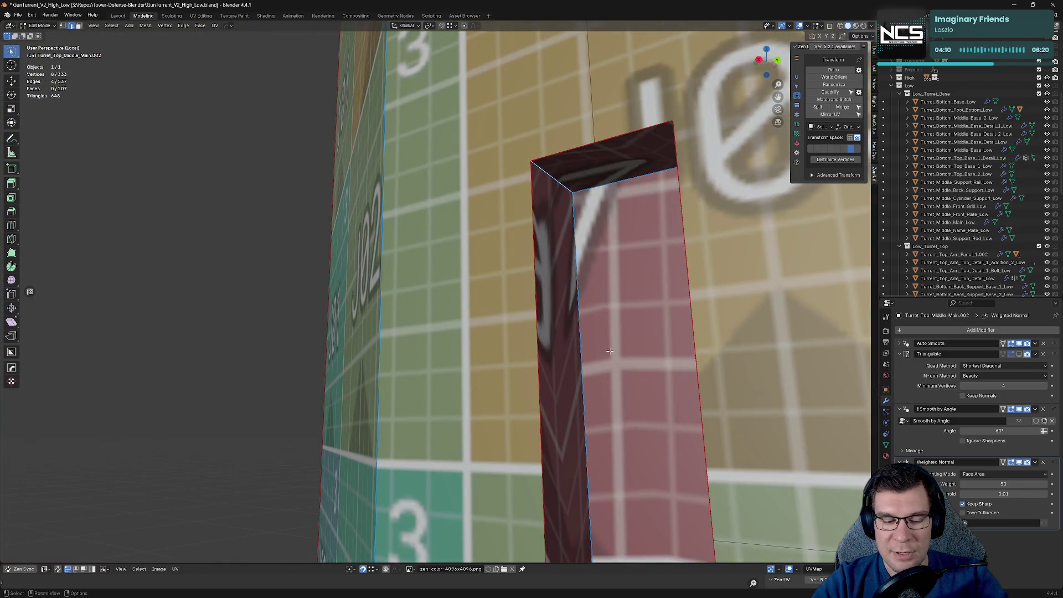
key(grave)
click(674, 347)
Step: Mark seams around the four edges of the right vertical slot near K06
scroll(674, 346, down, 4)
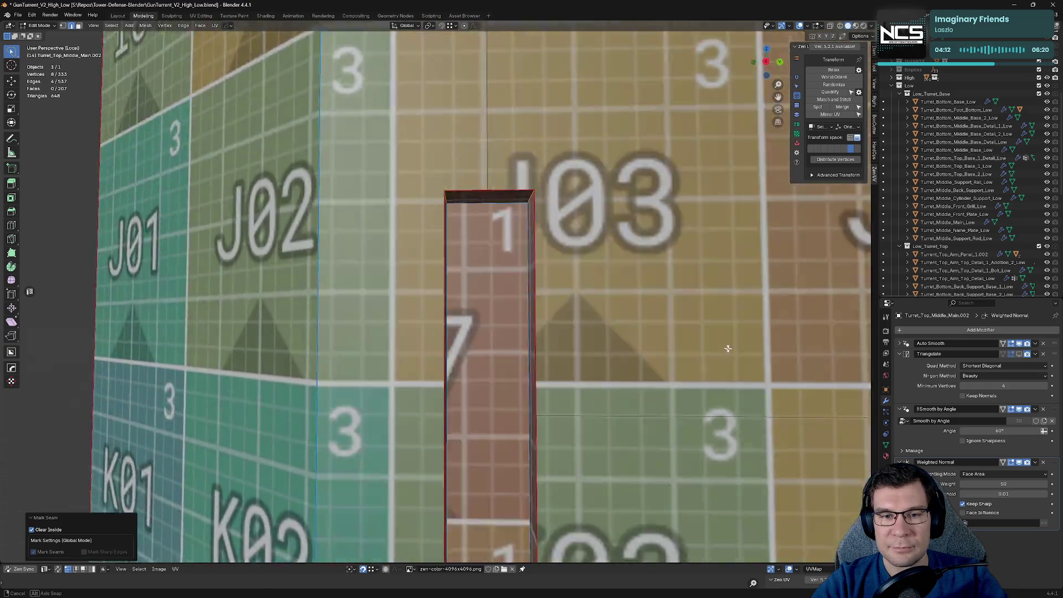
mouse_move(674, 346)
middle_down()
mouse_move(293, 291)
mouse_move(624, 199)
middle_up()
scroll(590, 199, up, 2)
scroll(538, 213, down, 3)
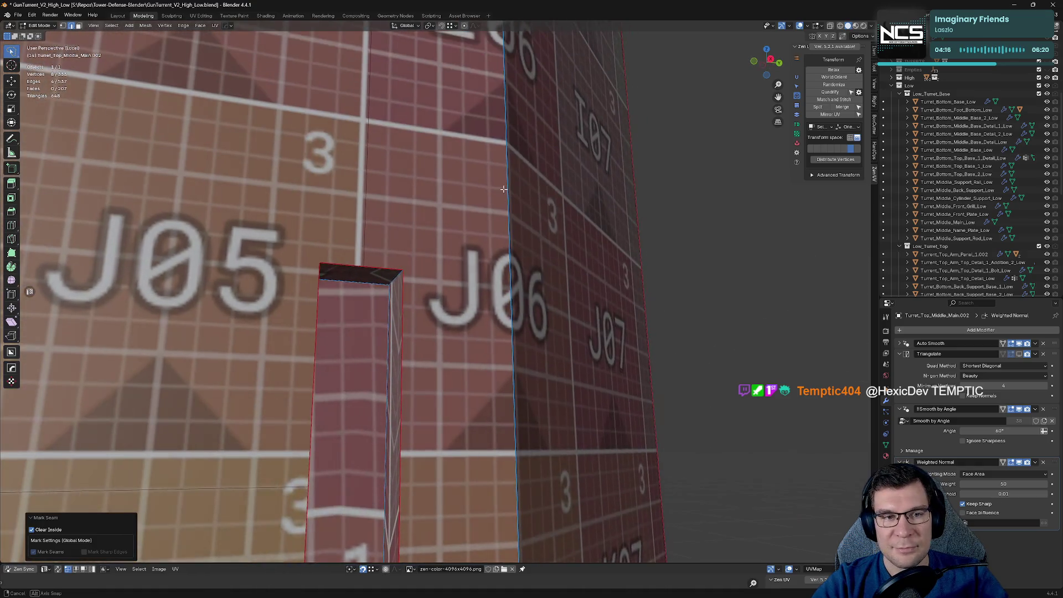
click(671, 287)
mouse_move(672, 287)
middle_down()
mouse_move(642, 292)
mouse_move(594, 166)
middle_up()
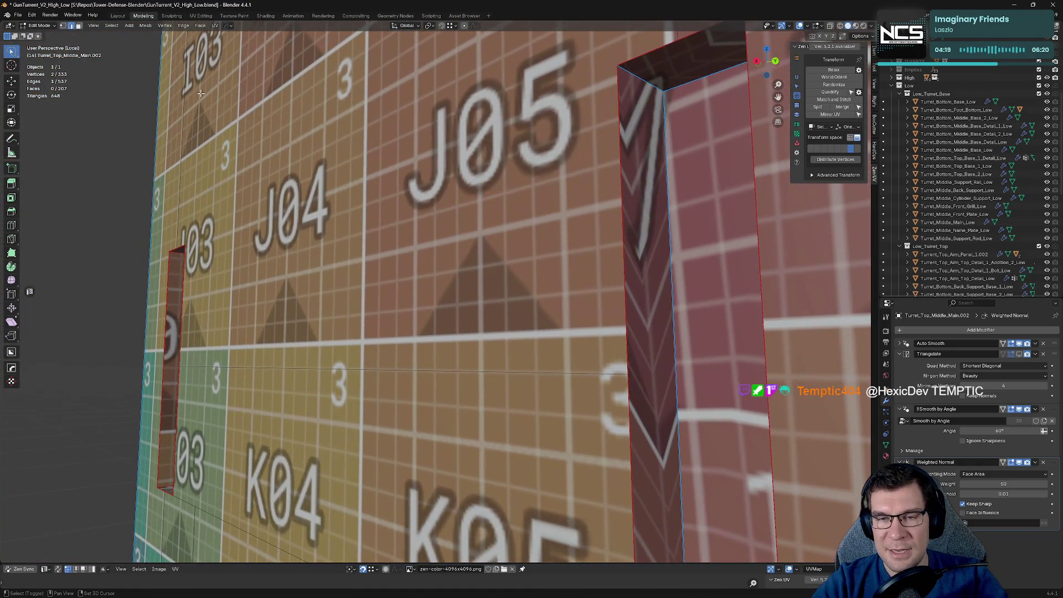
shift+click(642, 83)
middle_drag(642, 83, 417, 375)
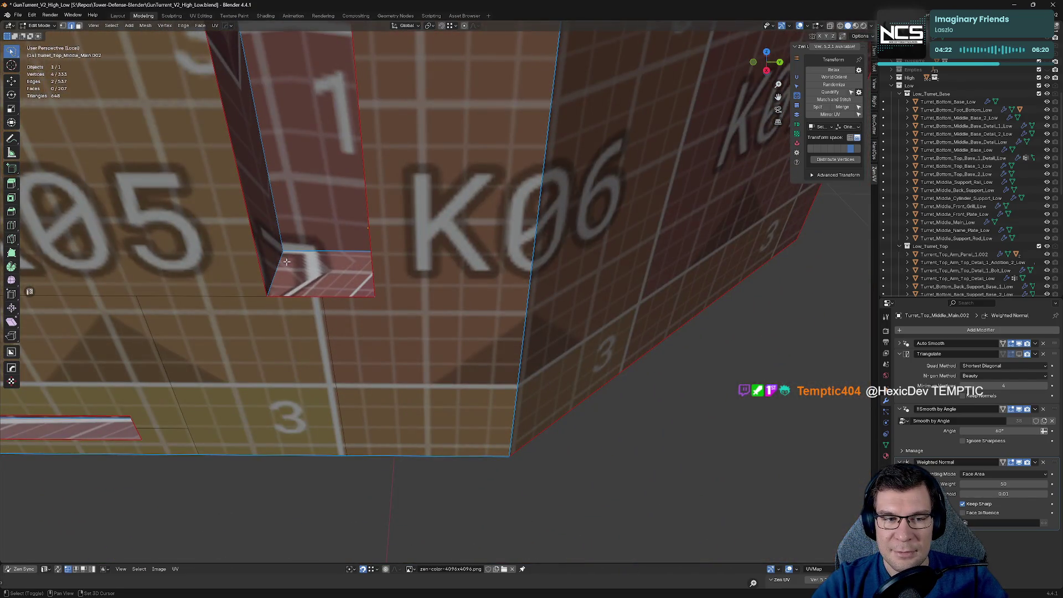
shift+click(275, 273)
mouse_move(275, 274)
middle_down()
mouse_move(356, 256)
mouse_move(696, 230)
mouse_move(682, 243)
middle_up()
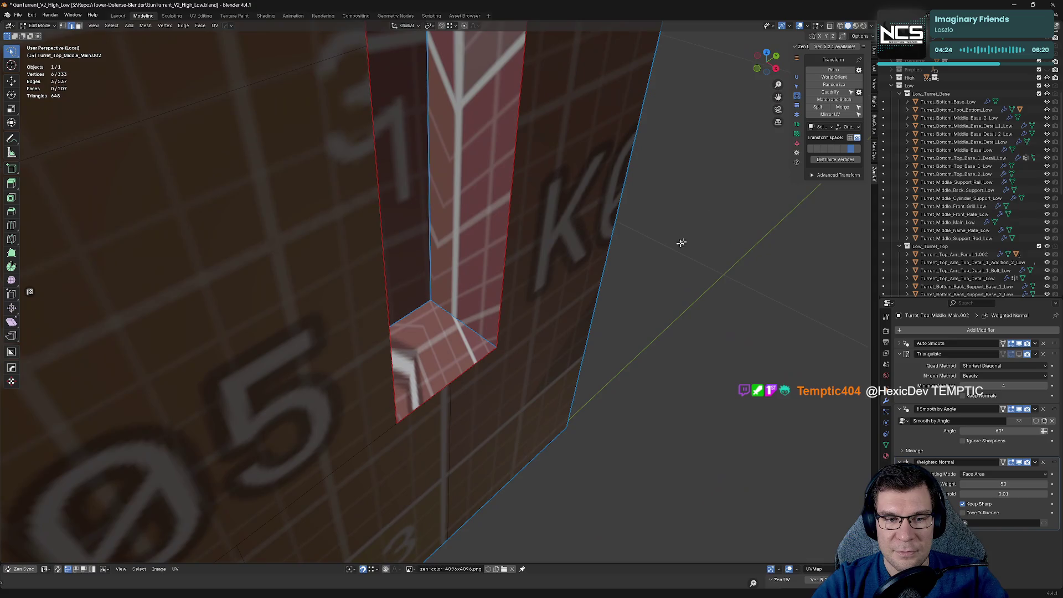
shift+click(463, 323)
key(alt+e)
click(548, 318)
Step: Mark seams around the long horizontal slot's edges on the lower panels
mouse_move(548, 318)
middle_down()
mouse_move(612, 391)
mouse_move(559, 371)
middle_up()
scroll(543, 362, down, 5)
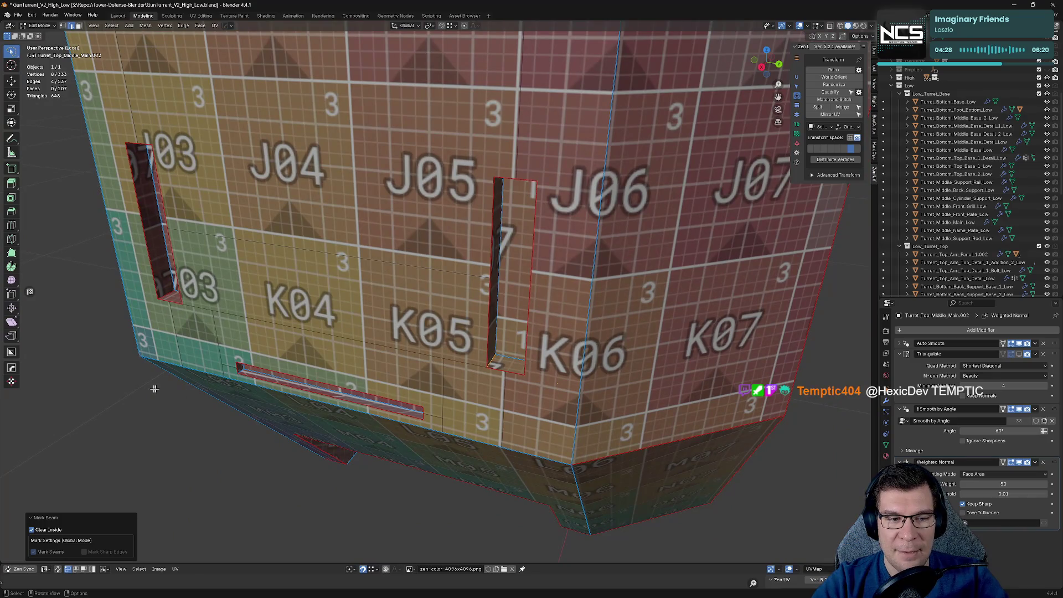
middle_drag(154, 389, 551, 370)
click(551, 370)
scroll(551, 370, up, 1)
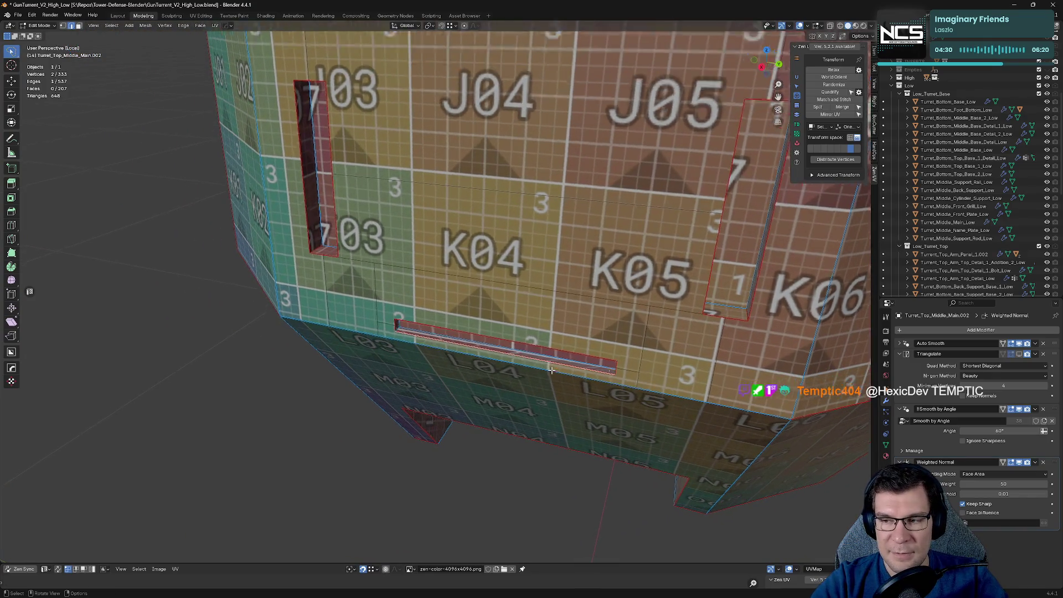
scroll(551, 370, up, 5)
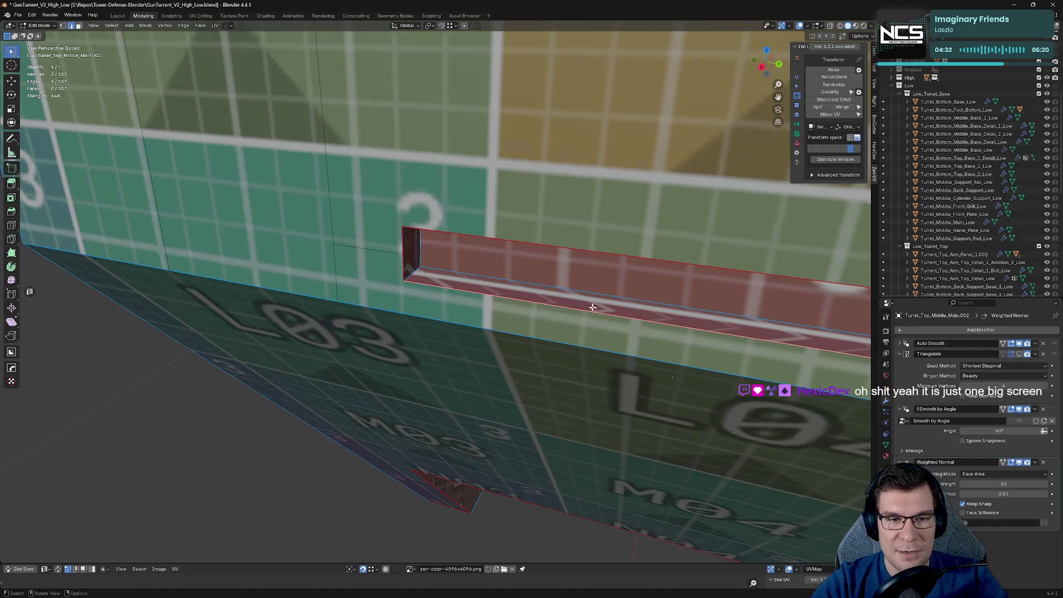
mouse_move(592, 307)
middle_down()
mouse_move(437, 377)
mouse_move(138, 354)
mouse_move(653, 350)
mouse_move(609, 321)
mouse_move(595, 290)
mouse_move(615, 185)
mouse_move(606, 33)
middle_up()
shift+click(449, 373)
shift+click(645, 343)
shift+click(607, 32)
key(alt+e)
click(672, 57)
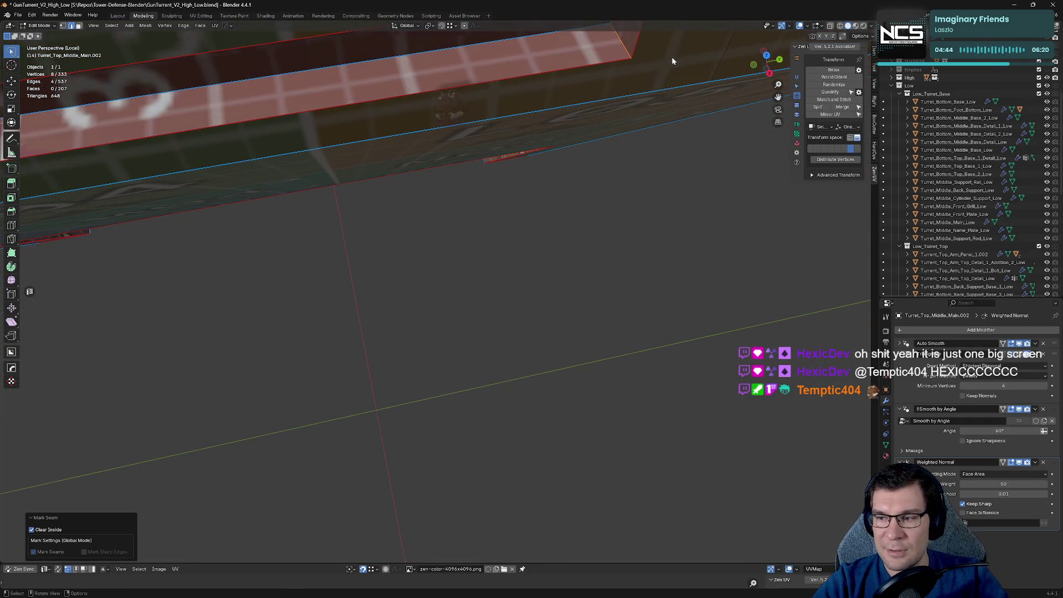
Step: Deselect everything and zoom out from the turret
mouse_move(672, 57)
middle_down()
mouse_move(397, 222)
mouse_move(412, 240)
mouse_move(428, 232)
middle_up()
key(alt+a)
scroll(401, 246, down, 6)
scroll(428, 232, down, 4)
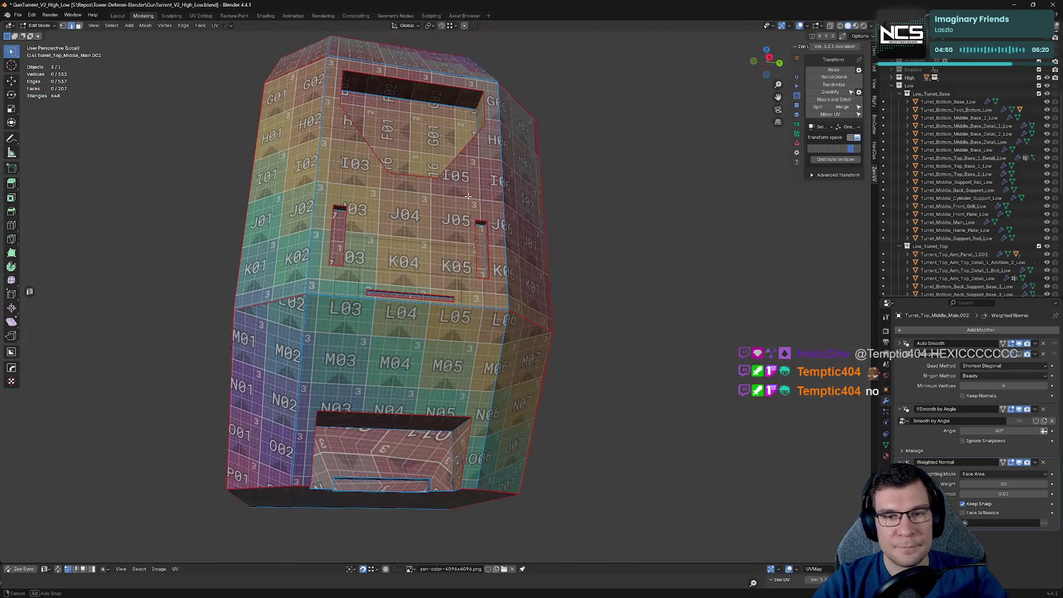
Step: Select the vertices along the top rim of the long slot beneath the upper recess
scroll(476, 272, up, 4)
mouse_move(476, 271)
middle_down()
mouse_move(495, 282)
mouse_move(520, 264)
middle_up()
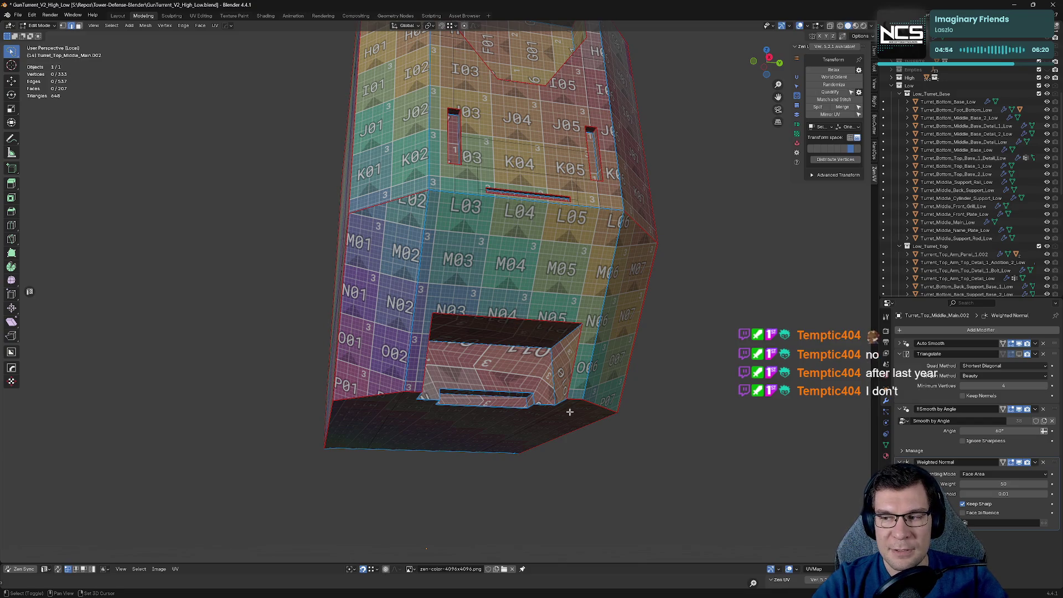
shift+middle_drag(562, 398, 340, 314)
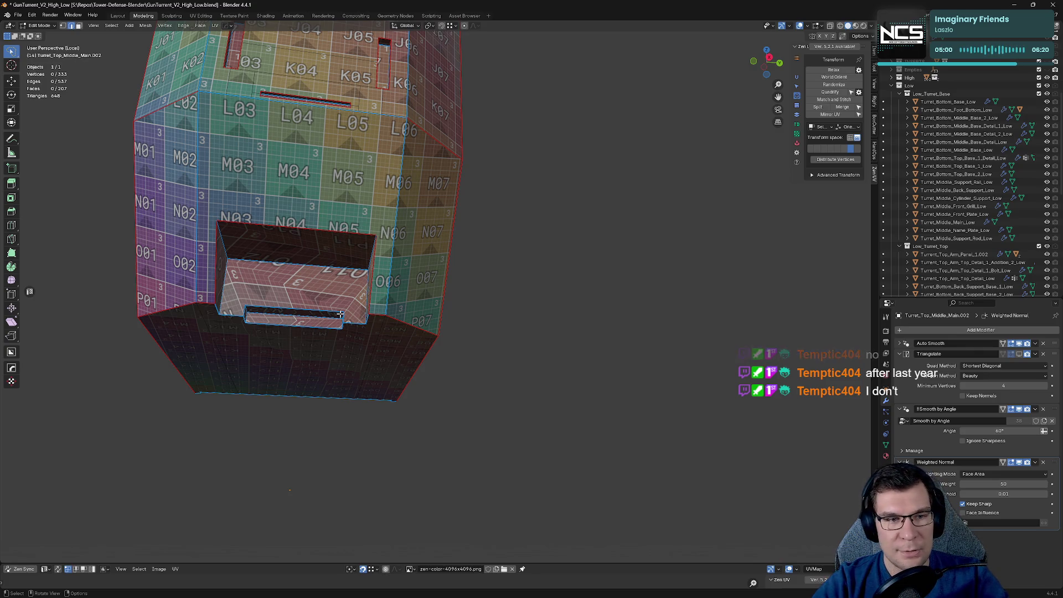
scroll(340, 314, up, 5)
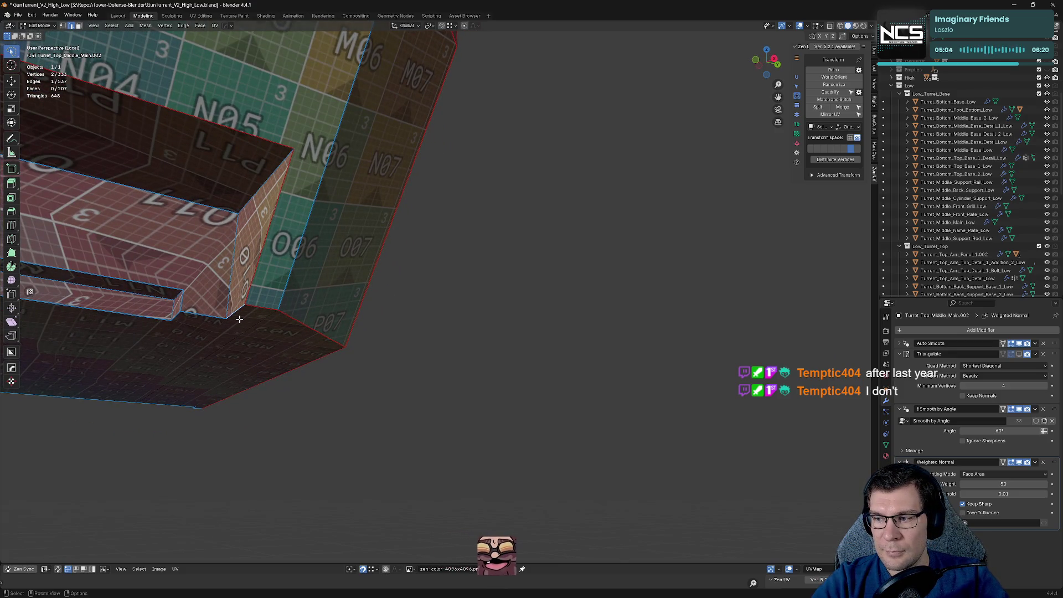
scroll(240, 318, up, 10)
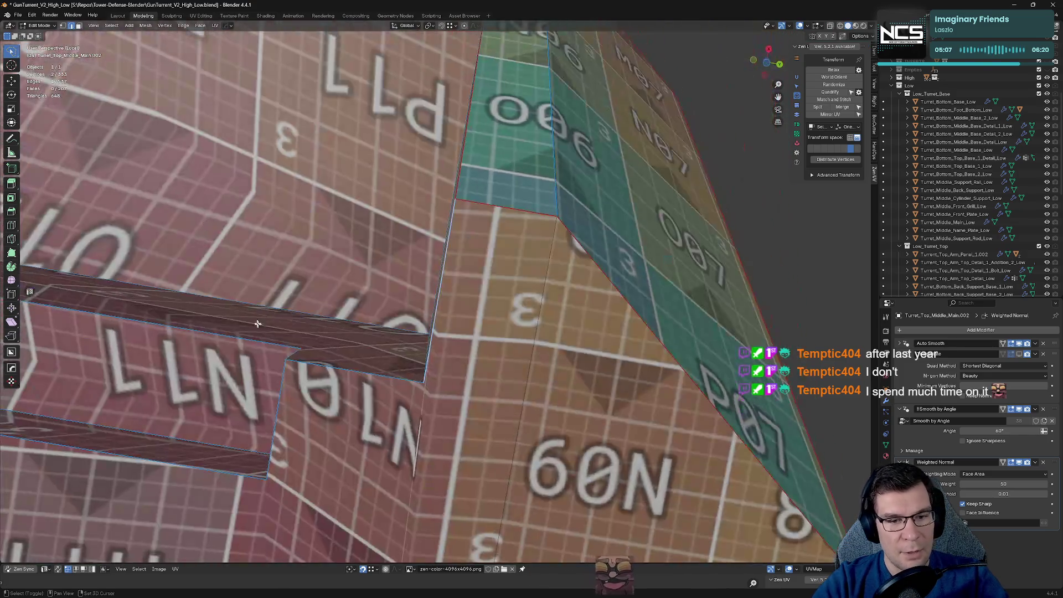
mouse_move(257, 323)
middle_down()
mouse_move(577, 269)
mouse_move(600, 270)
mouse_move(592, 298)
mouse_move(692, 288)
mouse_move(615, 287)
mouse_move(766, 284)
mouse_move(523, 337)
mouse_move(553, 301)
mouse_move(535, 293)
middle_up()
shift+click(577, 269)
scroll(611, 260, down, 4)
shift+click(538, 321)
Step: Mark the slot rim edges as seams, then add further slot edges and mark those too
key(alt+e)
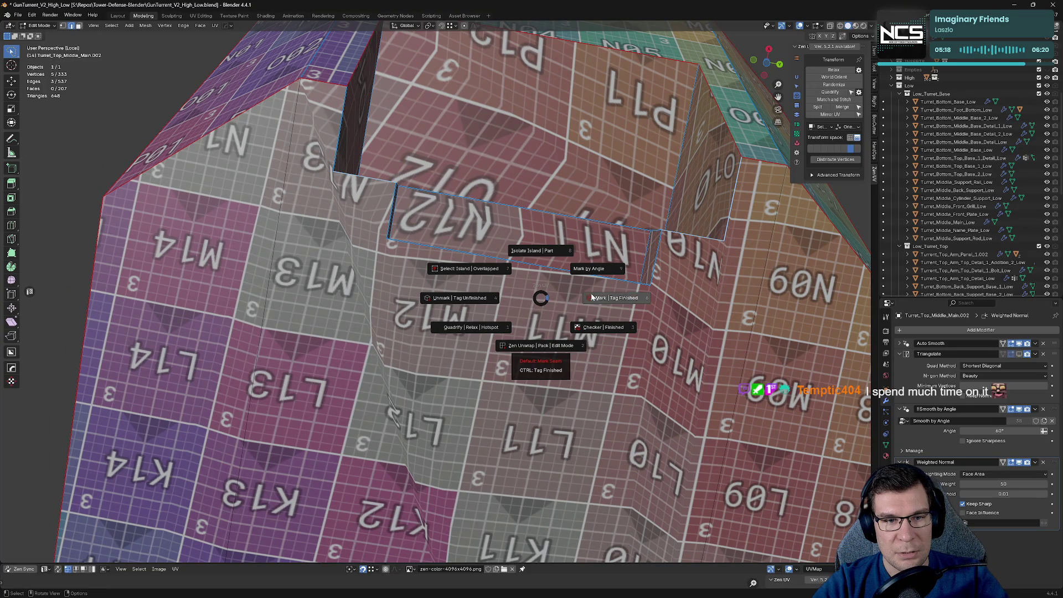
click(421, 266)
shift+click(367, 245)
shift+click(416, 245)
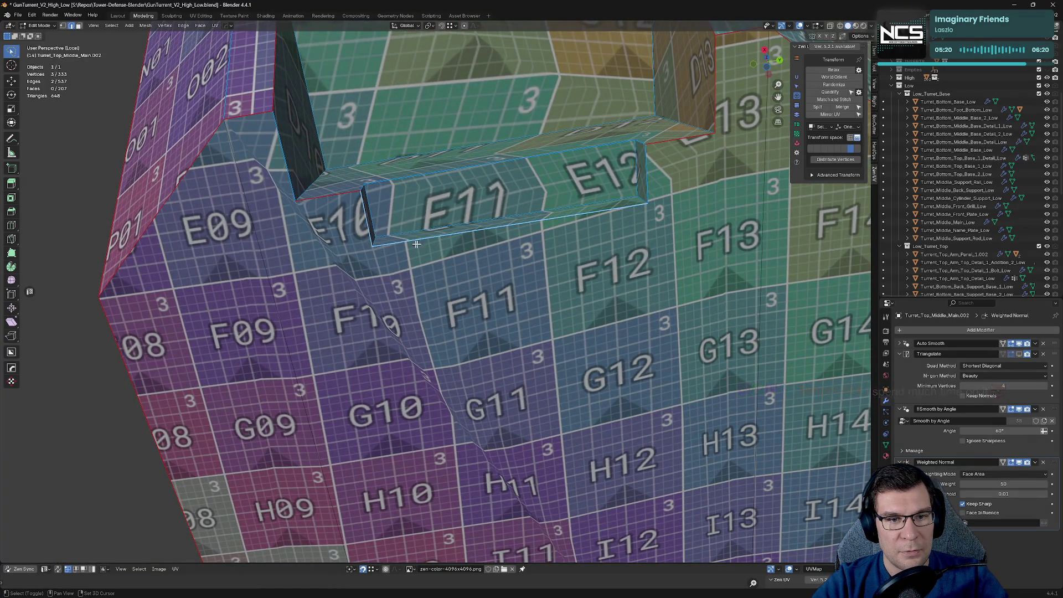
shift+click(649, 175)
key(alt+e)
click(587, 258)
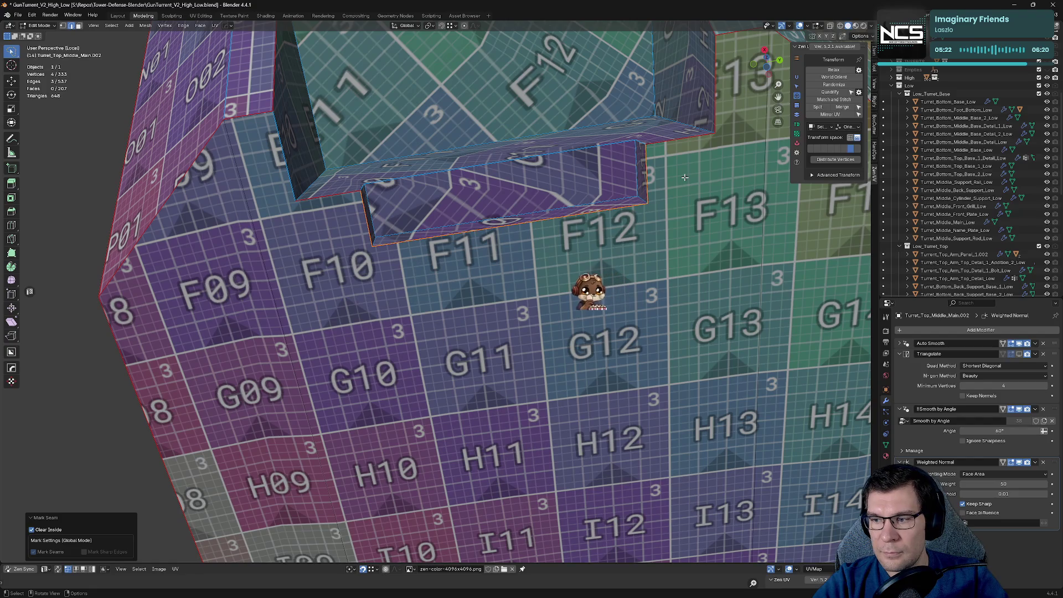
Step: Looking down on the turret top, select the edges along the top corner
scroll(587, 258, down, 3)
middle_drag(586, 257, 601, 235)
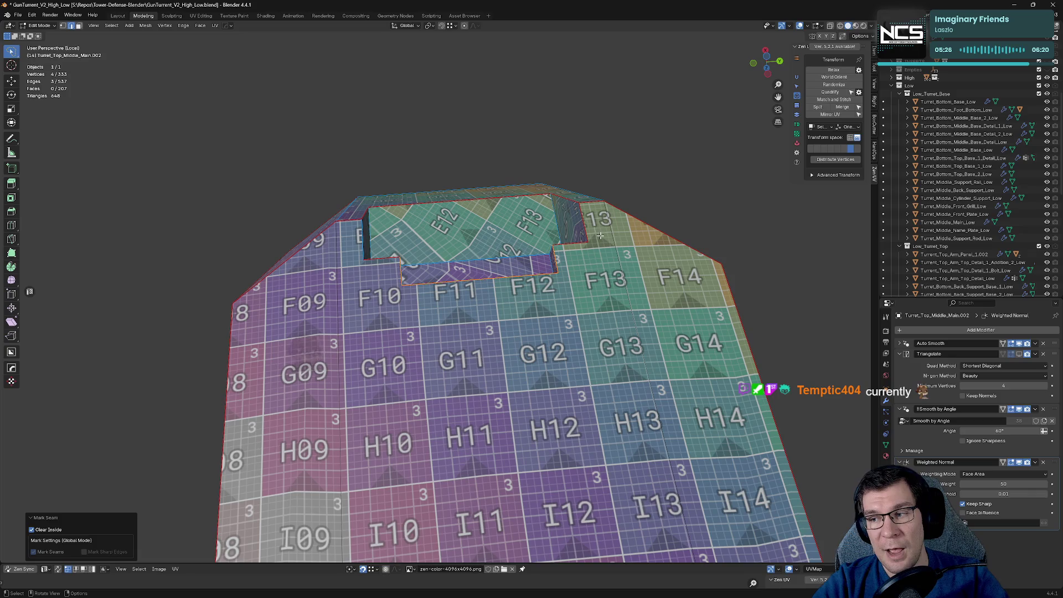
mouse_move(600, 235)
middle_down()
mouse_move(615, 240)
mouse_move(597, 249)
middle_up()
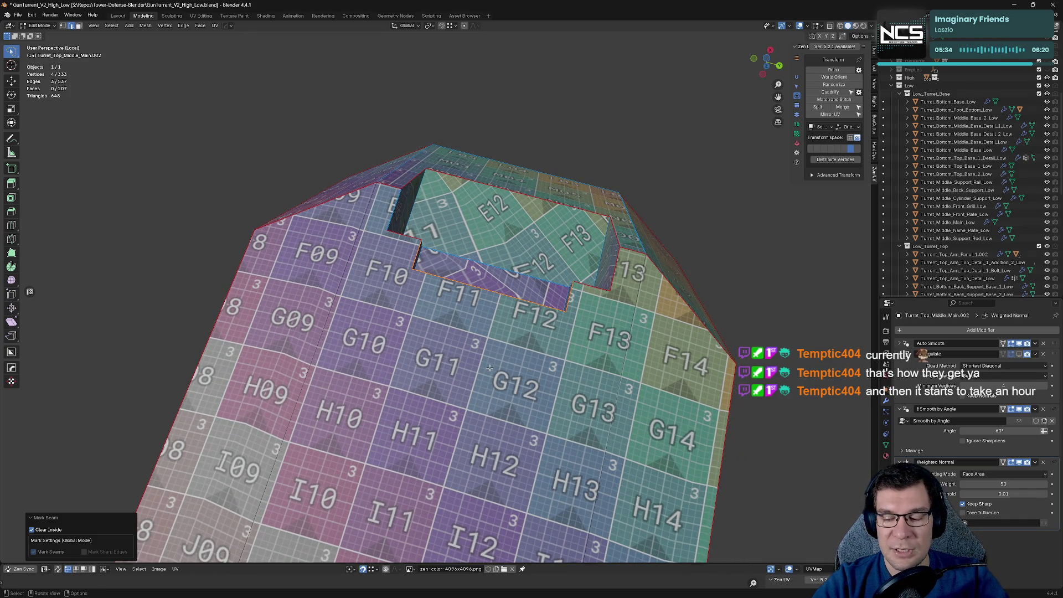
middle_drag(490, 298, 468, 50)
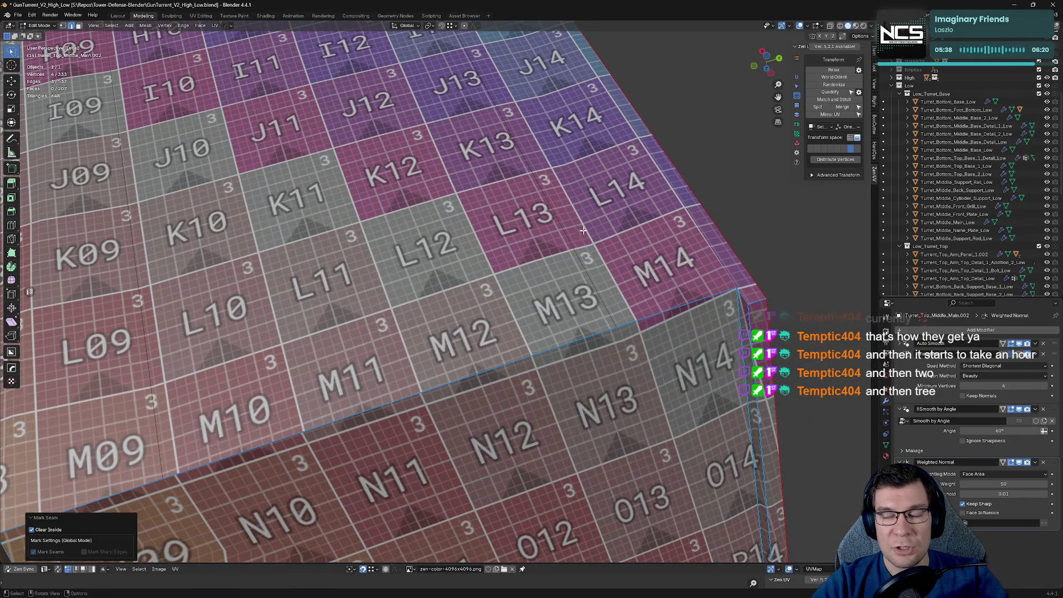
mouse_move(598, 239)
middle_down()
mouse_move(605, 251)
mouse_move(567, 216)
middle_up()
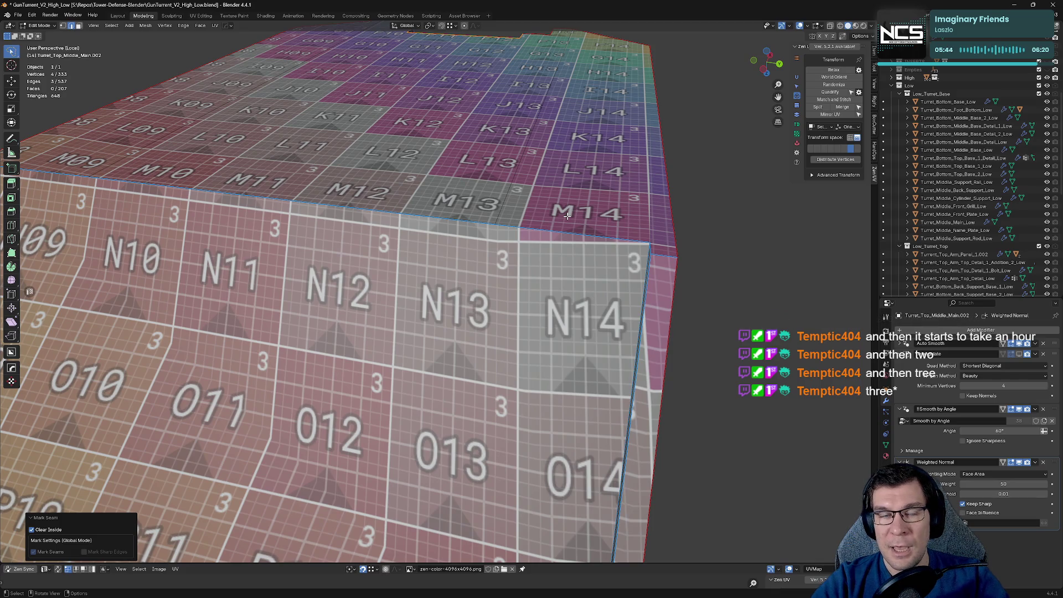
middle_drag(571, 202, 577, 219)
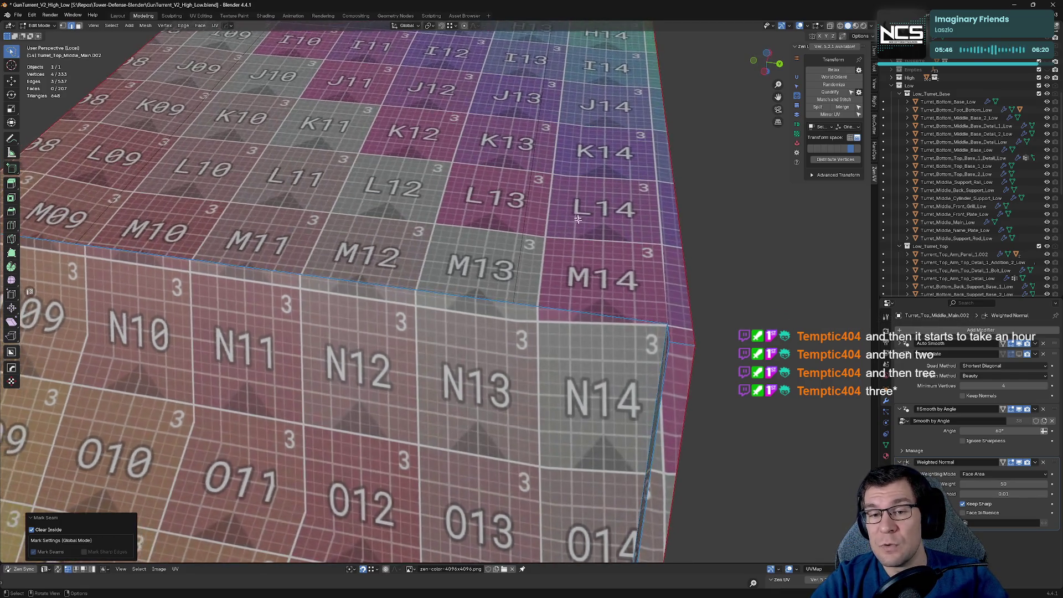
click(681, 347)
shift+middle_drag(681, 348, 330, 171)
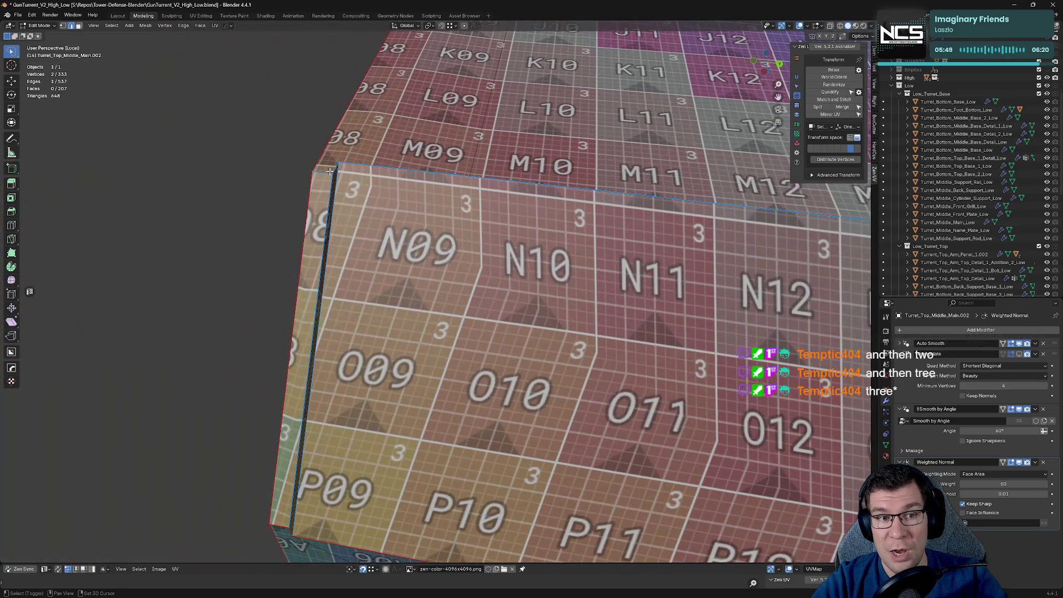
shift+click(495, 173)
shift+middle_drag(495, 173, 420, 190)
Step: Mark the selected top edges as seams with the Zen UV menu
key(alt+q)
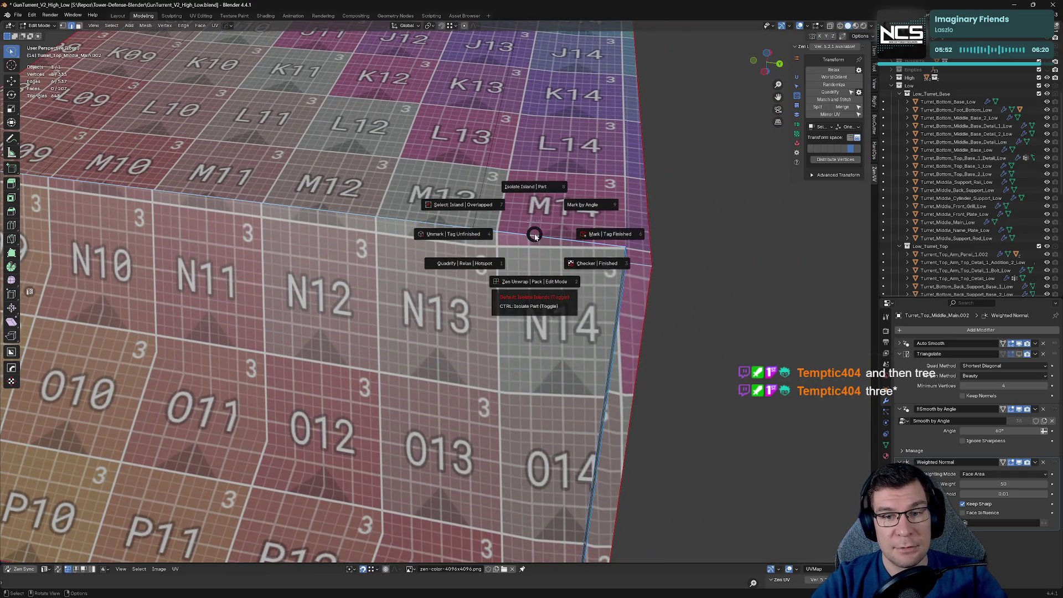
click(609, 238)
key(alt+q)
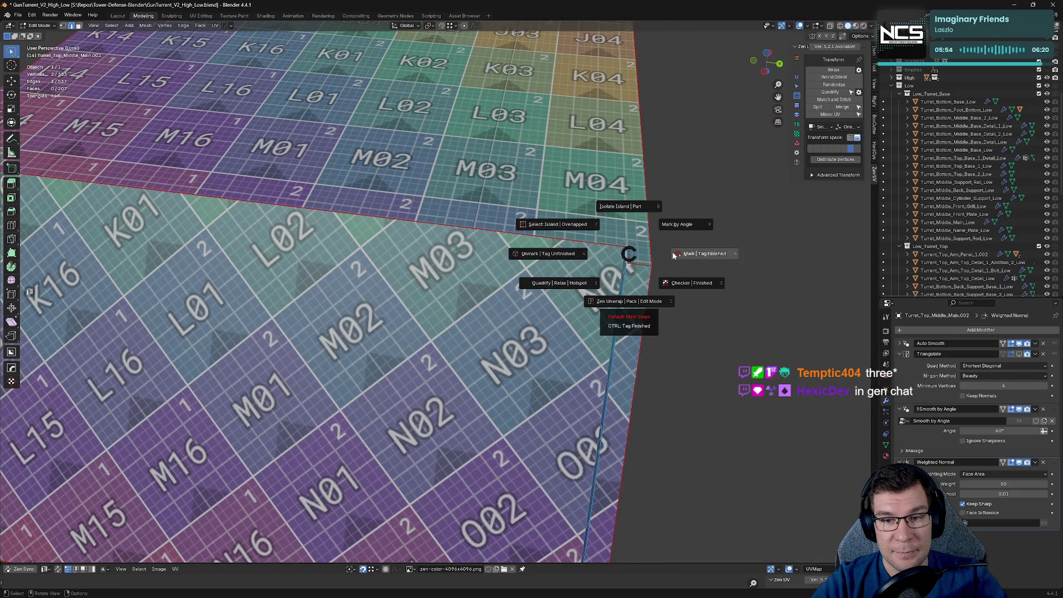
click(570, 245)
scroll(570, 245, down, 6)
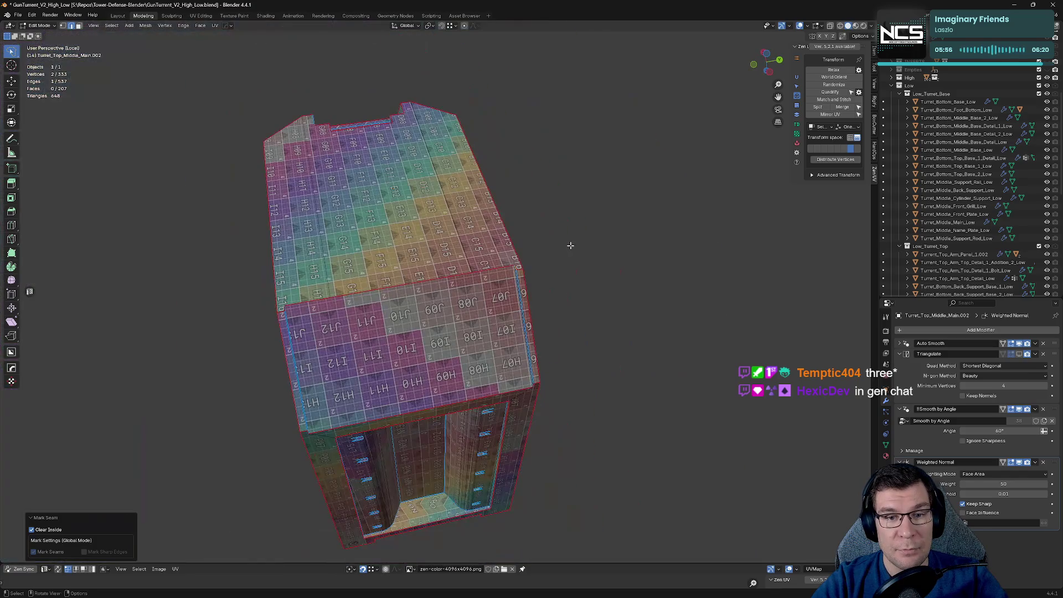
mouse_move(570, 245)
middle_down()
mouse_move(607, 218)
mouse_move(517, 301)
middle_up()
scroll(607, 218, up, 5)
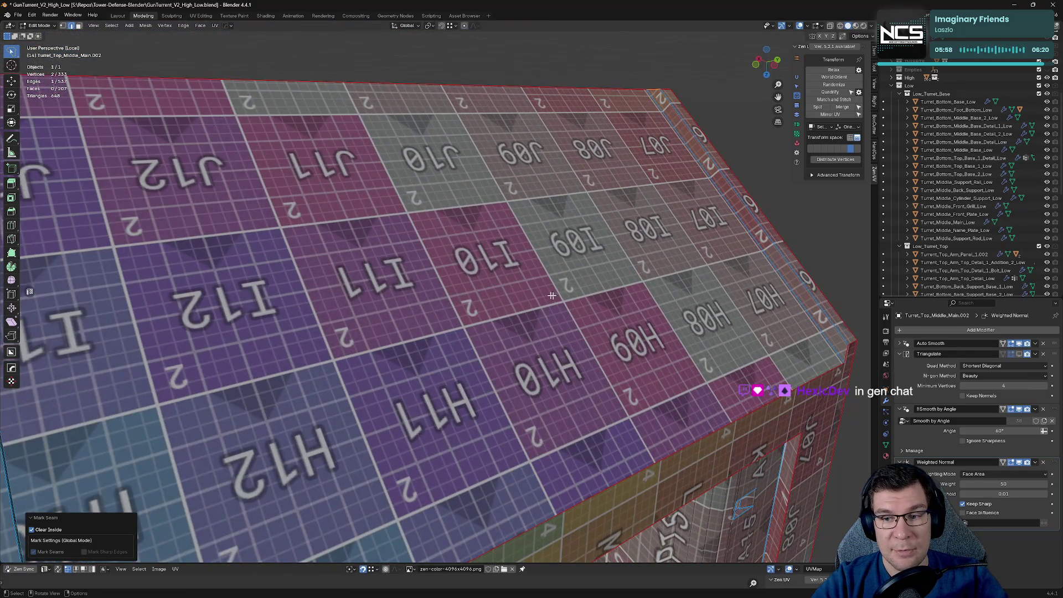
Step: Select a single top corner edge and mark it as a seam
click(802, 219)
click(747, 205)
key(alt+a)
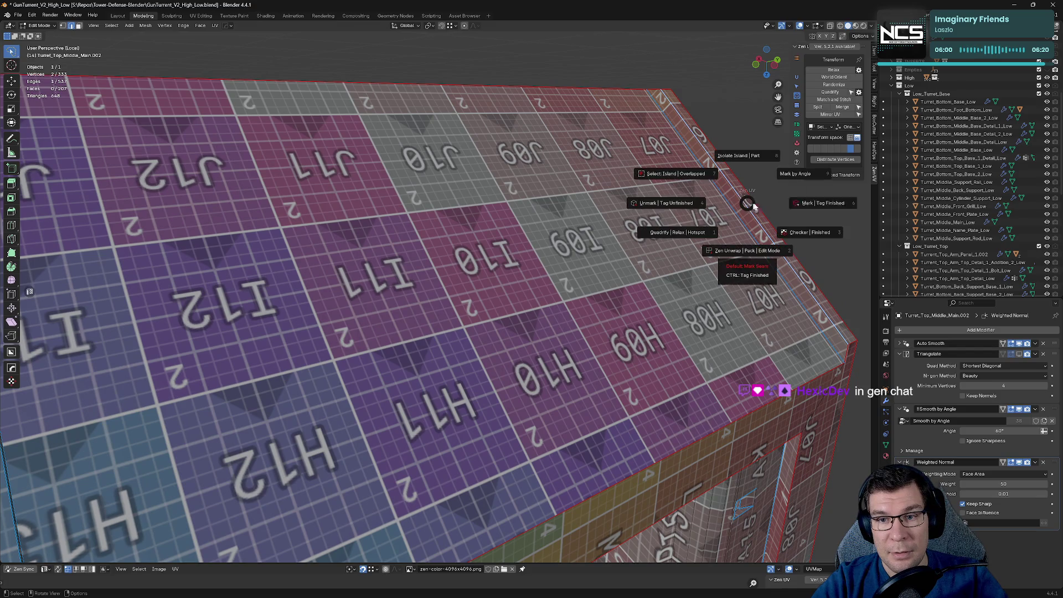
click(767, 201)
mouse_move(767, 200)
middle_down()
mouse_move(416, 249)
mouse_move(596, 277)
middle_up()
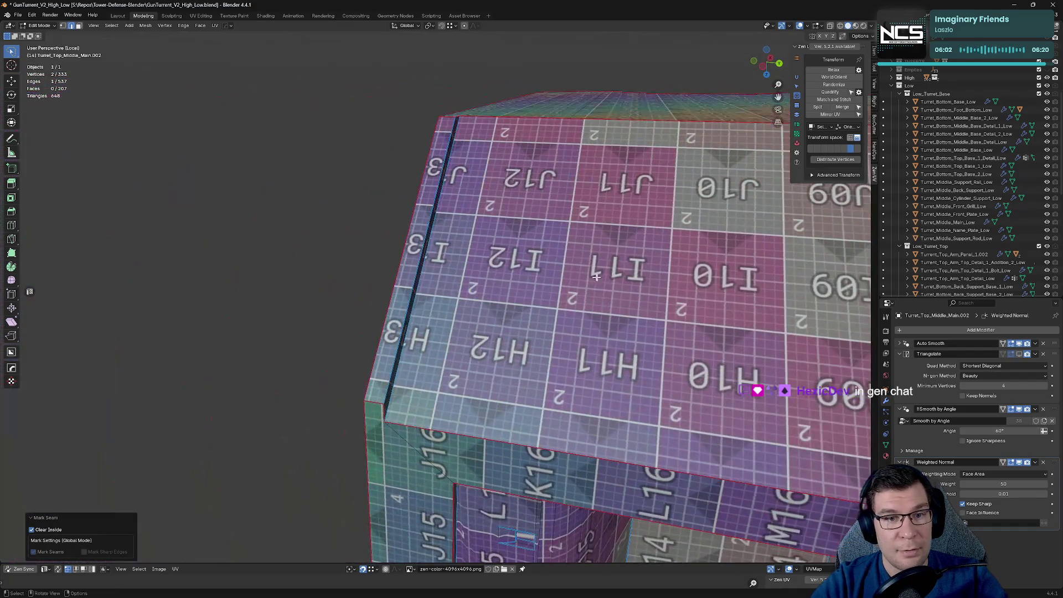
Step: Inspect the box corner from the side and select its corner vertex
middle_drag(435, 162, 460, 167)
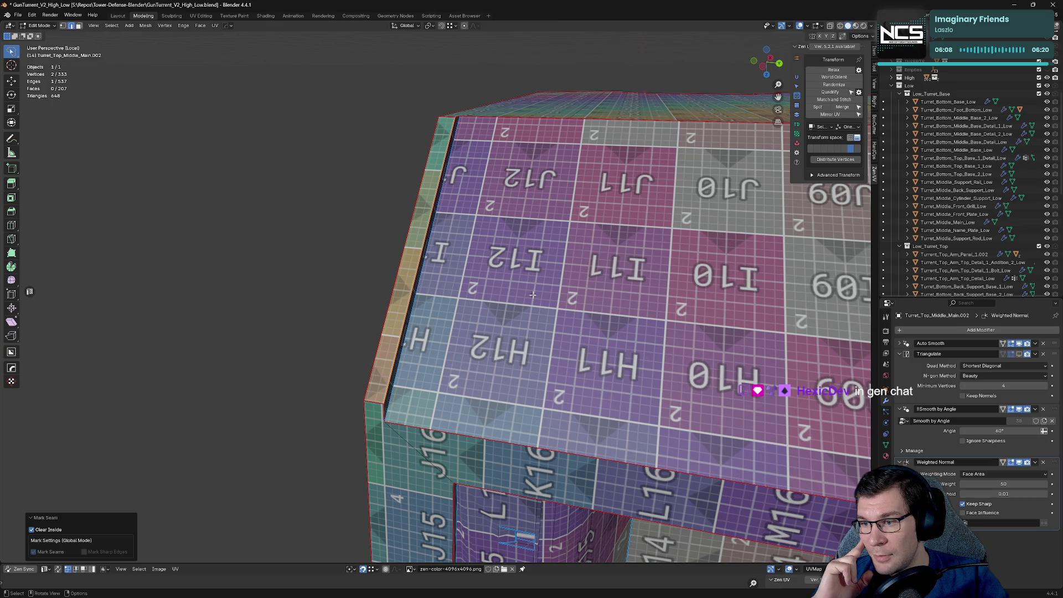
mouse_move(560, 271)
middle_down()
mouse_move(592, 305)
mouse_move(437, 315)
mouse_move(534, 293)
middle_up()
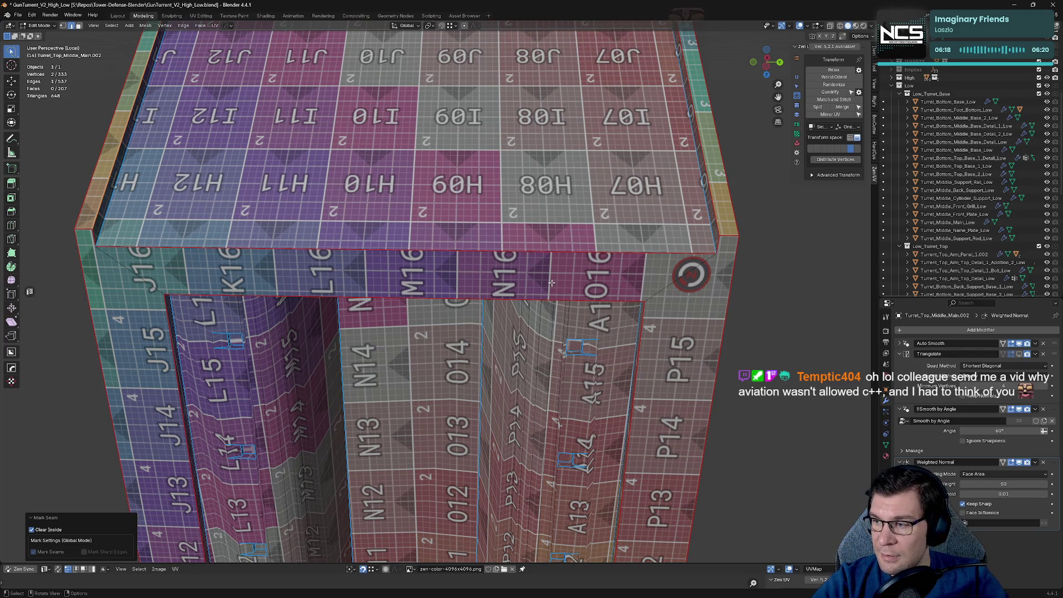
mouse_move(572, 326)
middle_down()
mouse_move(673, 240)
mouse_move(365, 378)
middle_up()
scroll(332, 374, up, 4)
mouse_move(296, 367)
middle_down()
mouse_move(683, 231)
mouse_move(625, 244)
mouse_move(686, 272)
mouse_move(720, 305)
mouse_move(631, 257)
mouse_move(644, 273)
mouse_move(723, 284)
mouse_move(750, 466)
mouse_move(622, 180)
mouse_move(501, 246)
mouse_move(452, 202)
mouse_move(526, 380)
middle_up()
scroll(646, 233, down, 3)
scroll(725, 312, up, 3)
click(621, 254)
Step: Mark an edge at the recess opening as a seam
scroll(551, 346, up, 5)
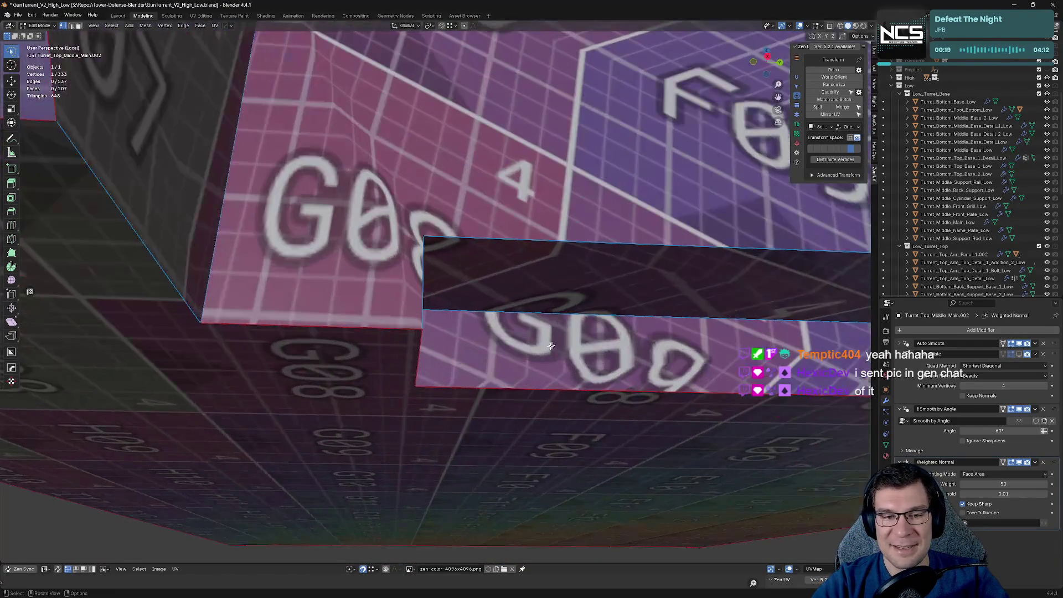
scroll(702, 309, down, 4)
middle_drag(703, 309, 653, 303)
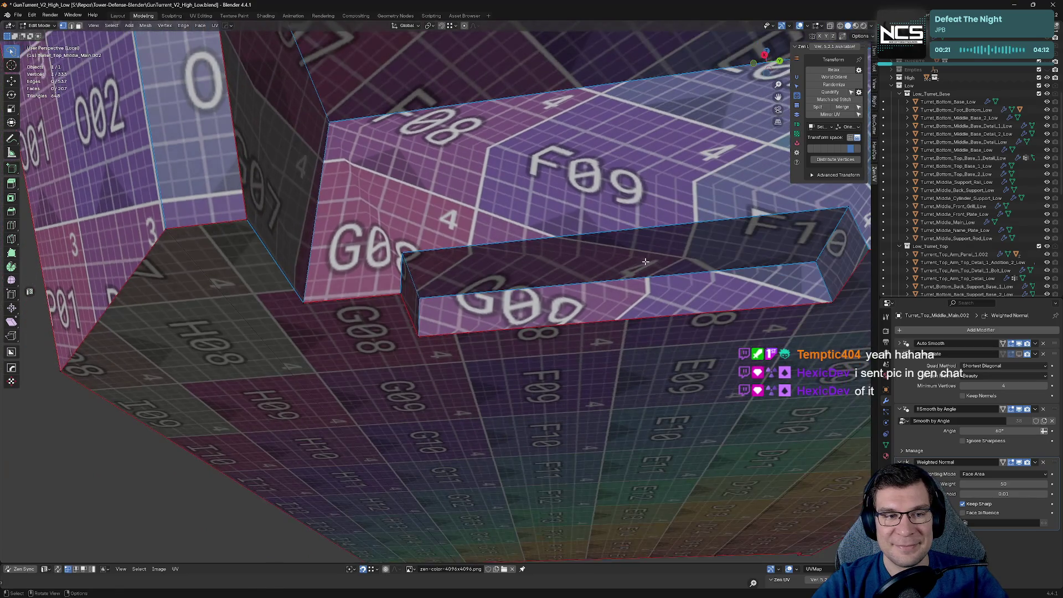
scroll(650, 303, up, 3)
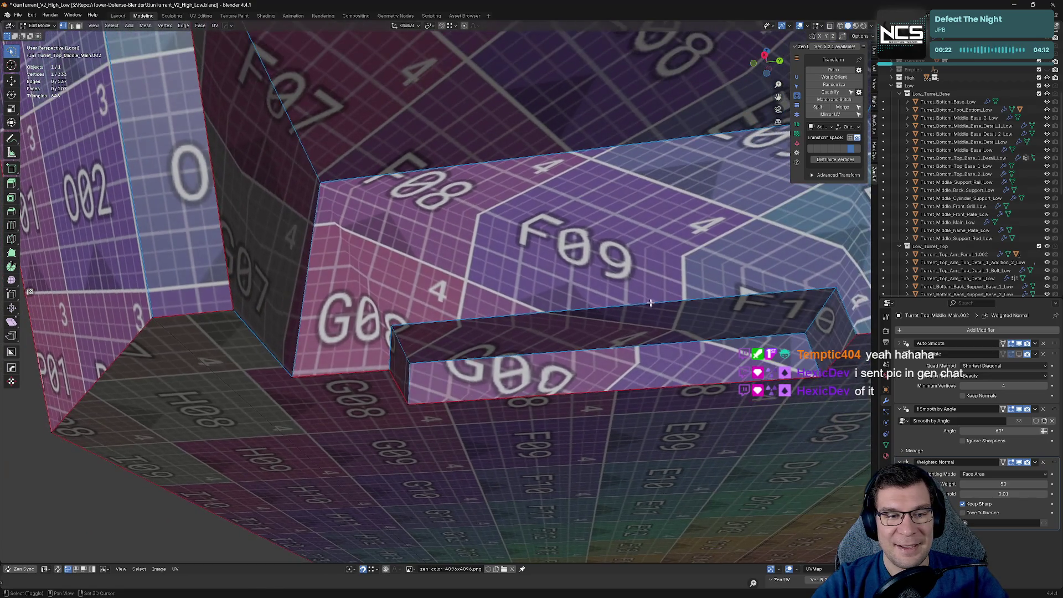
click(260, 337)
key(alt+e)
click(177, 375)
Step: Select more edges around the recess opening and mark them as seams
mouse_move(177, 375)
middle_down()
mouse_move(387, 276)
mouse_move(525, 238)
mouse_move(512, 332)
mouse_move(569, 352)
mouse_move(601, 319)
mouse_move(640, 394)
mouse_move(633, 387)
mouse_move(654, 372)
middle_up()
scroll(540, 231, up, 3)
scroll(512, 336, up, 2)
scroll(642, 327, down, 6)
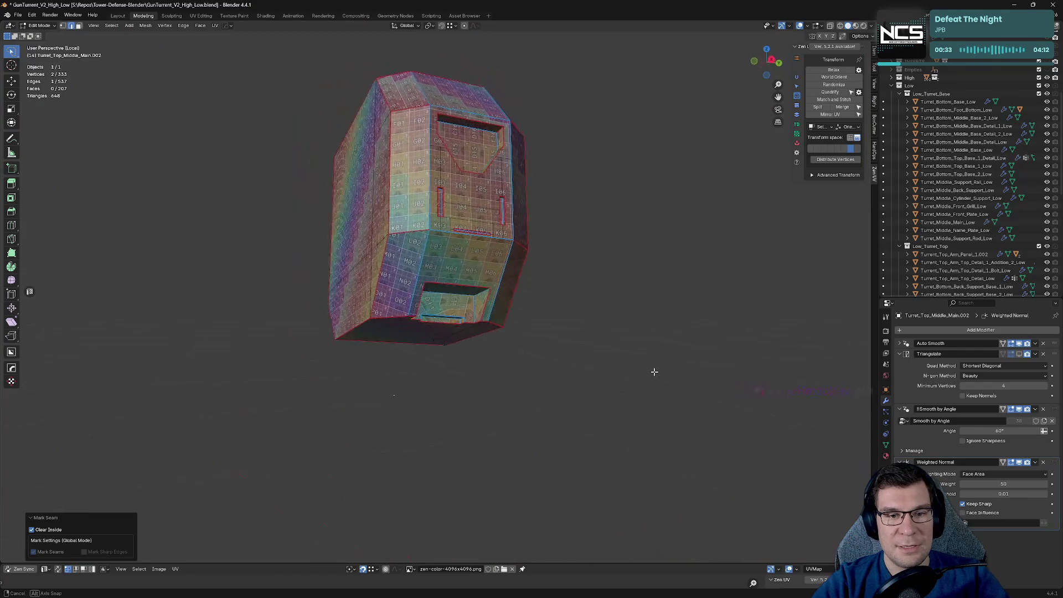
scroll(452, 320, up, 8)
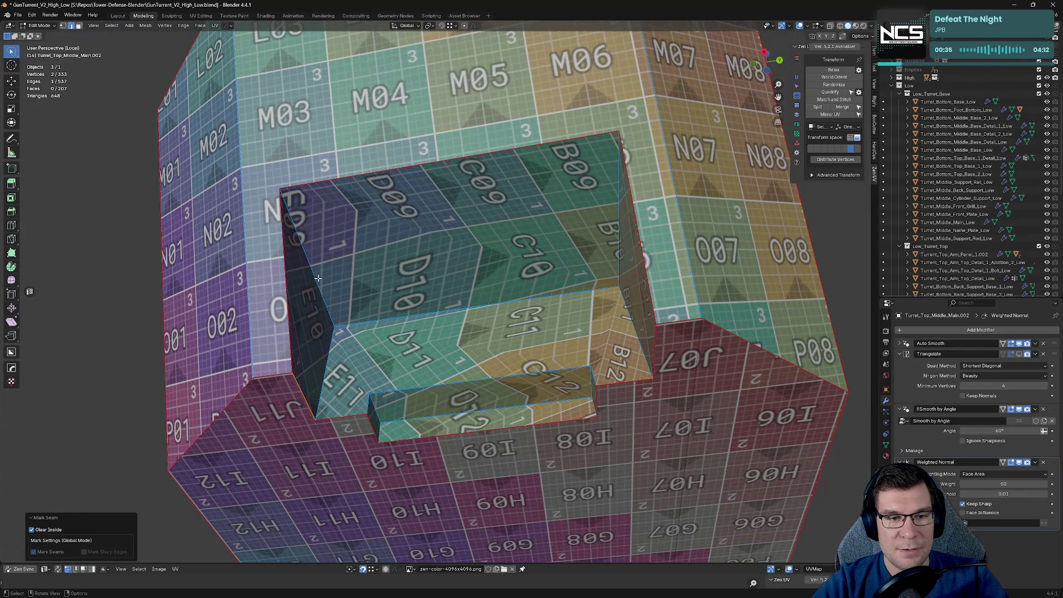
click(316, 272)
shift+click(606, 250)
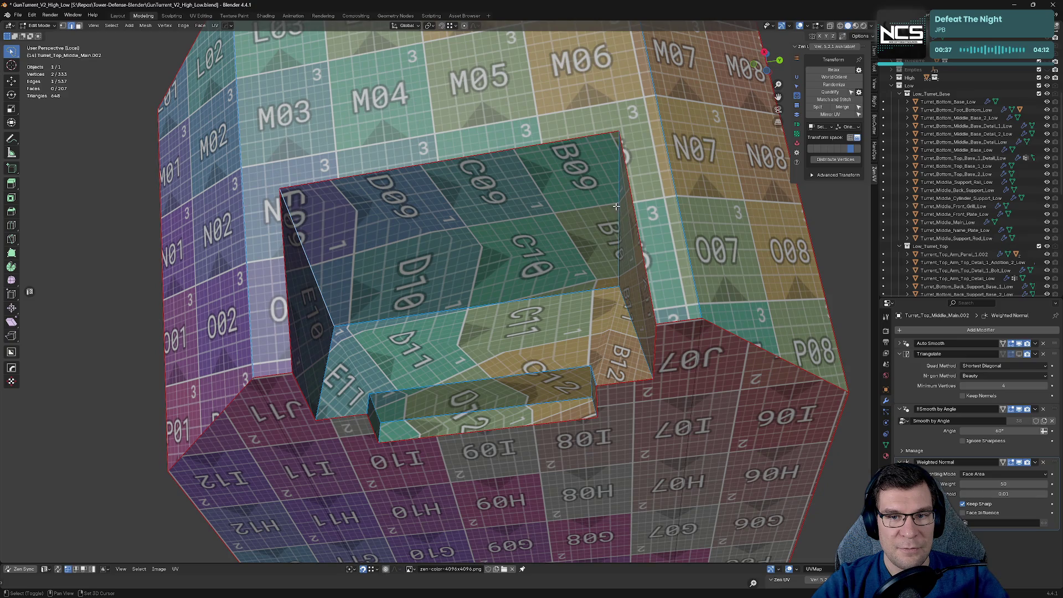
key(alt+e)
click(698, 206)
Step: Mark seams along the recess's inner step edges
mouse_move(495, 220)
middle_down()
mouse_move(507, 261)
mouse_move(481, 264)
mouse_move(459, 288)
middle_up()
scroll(433, 402, up, 5)
scroll(433, 403, down, 5)
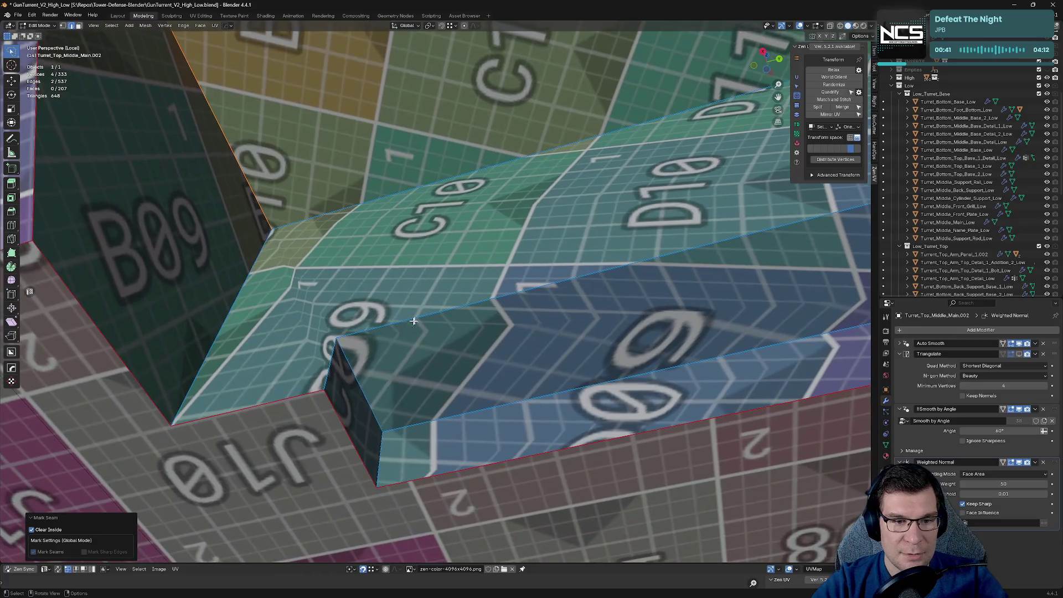
click(415, 310)
scroll(561, 330, up, 4)
mouse_move(561, 330)
shift+middle_down()
mouse_move(408, 310)
mouse_move(482, 294)
mouse_move(524, 300)
mouse_move(498, 266)
mouse_move(487, 337)
mouse_move(480, 304)
mouse_move(190, 457)
shift+middle_up()
key(alt+e)
click(358, 282)
Step: Mark the remaining selected recess edges as seams
scroll(434, 287, down, 4)
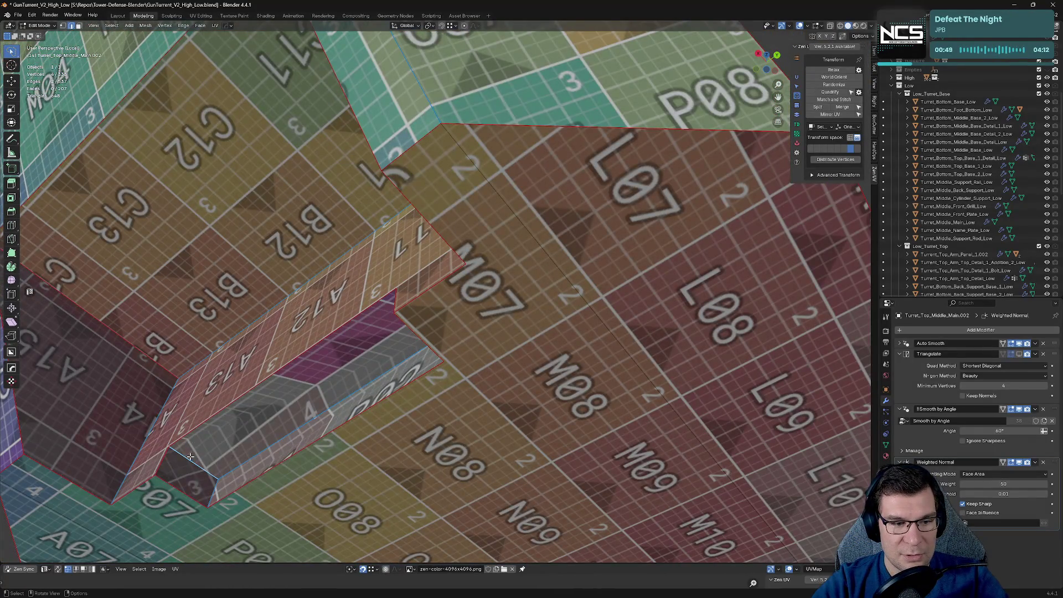
key(alt+e)
click(276, 447)
middle_drag(277, 448, 397, 442)
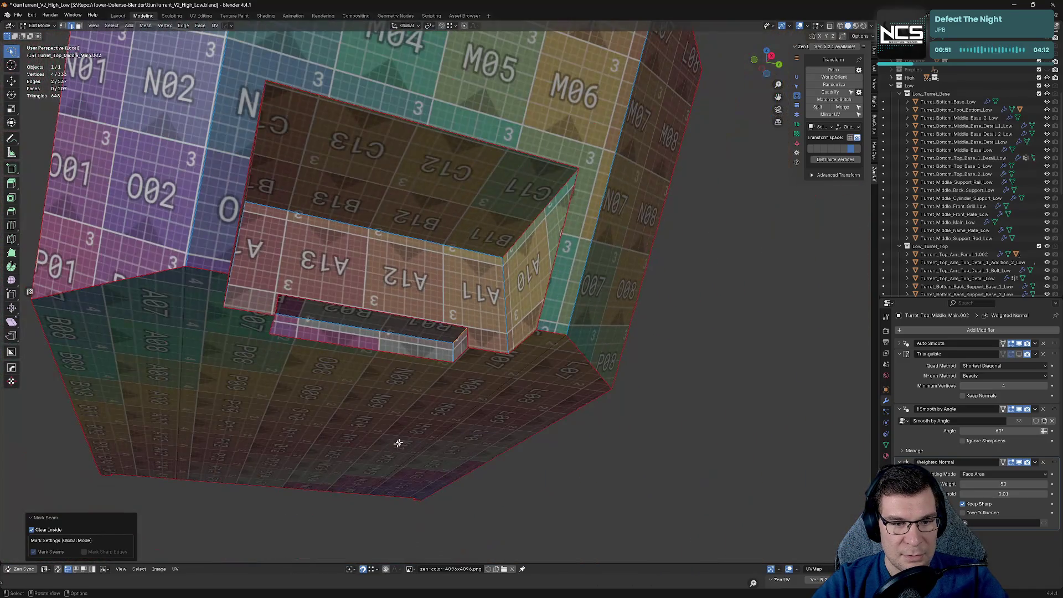
middle_drag(615, 363, 601, 421)
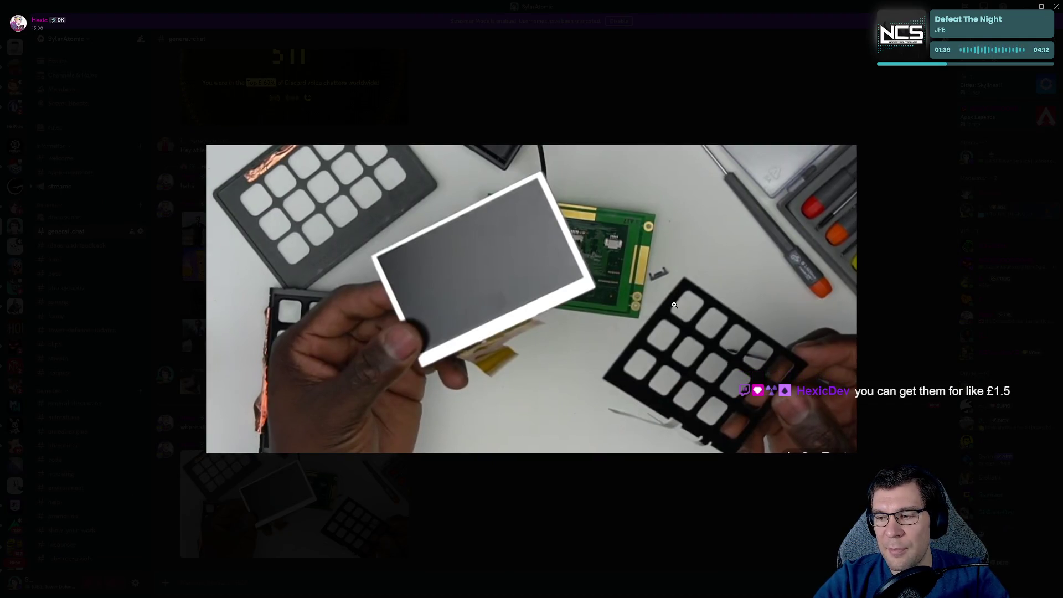
key(alt+Tab)
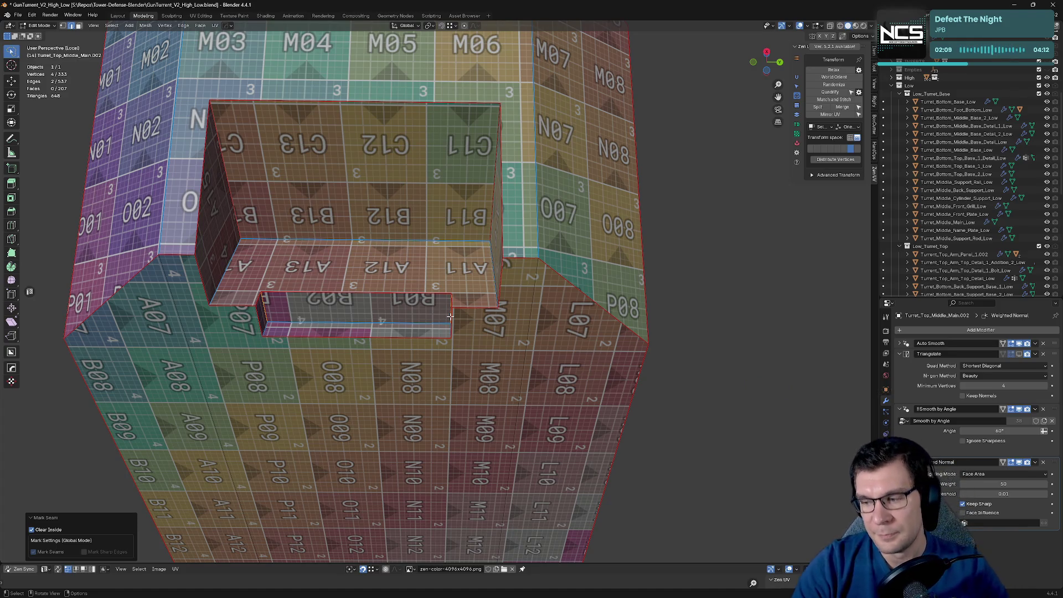
middle_drag(482, 444, 491, 448)
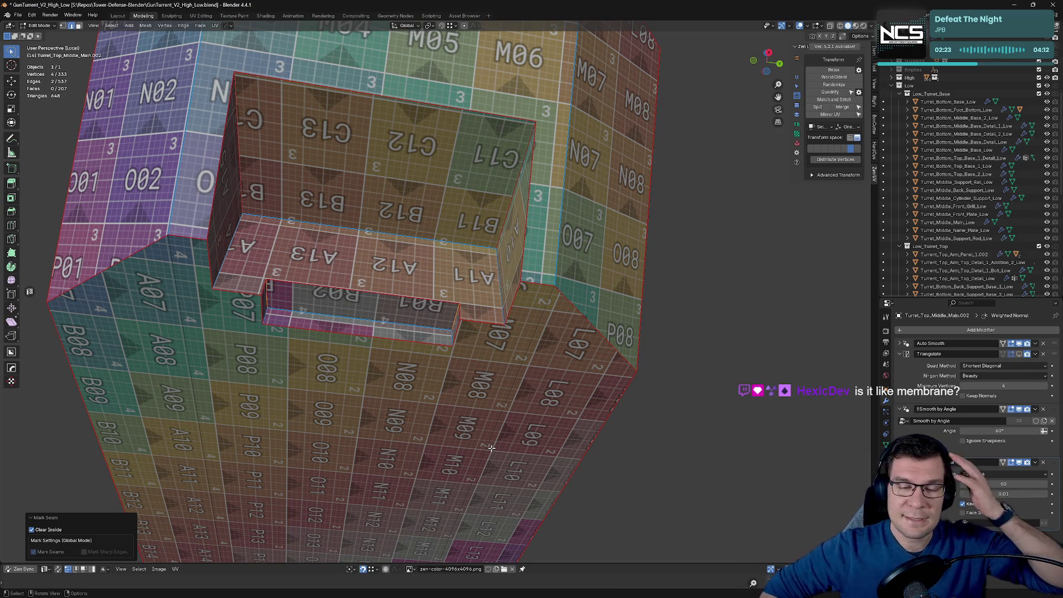
mouse_move(491, 447)
middle_down()
mouse_move(546, 304)
mouse_move(191, 180)
mouse_move(250, 202)
mouse_move(332, 206)
middle_up()
scroll(388, 211, down, 5)
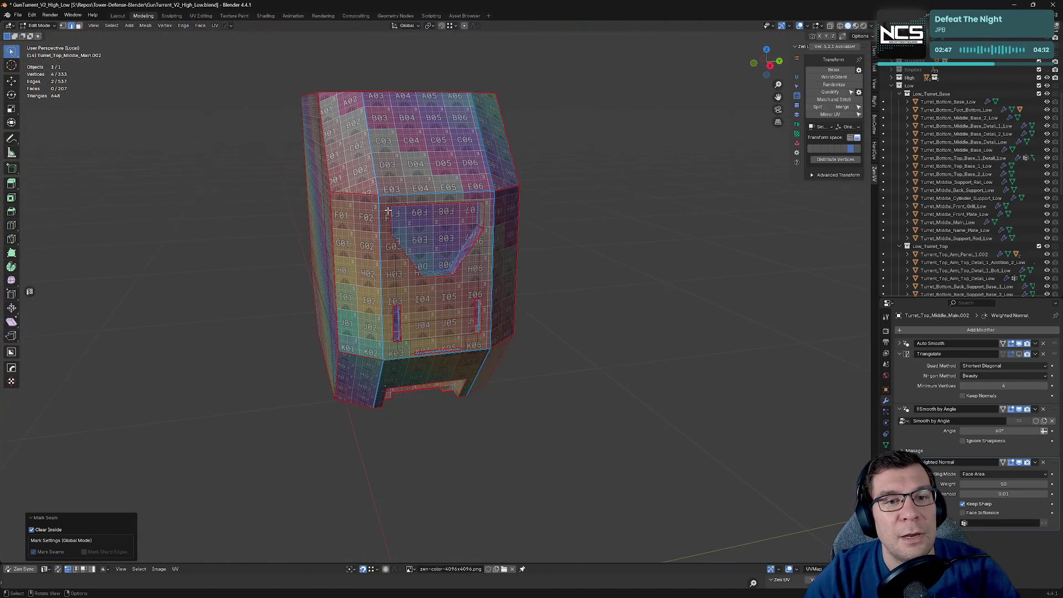
Step: Select the first edges where the recess wall meets the floor
middle_drag(393, 180, 536, 171)
scroll(536, 171, up, 5)
middle_drag(272, 222, 311, 223)
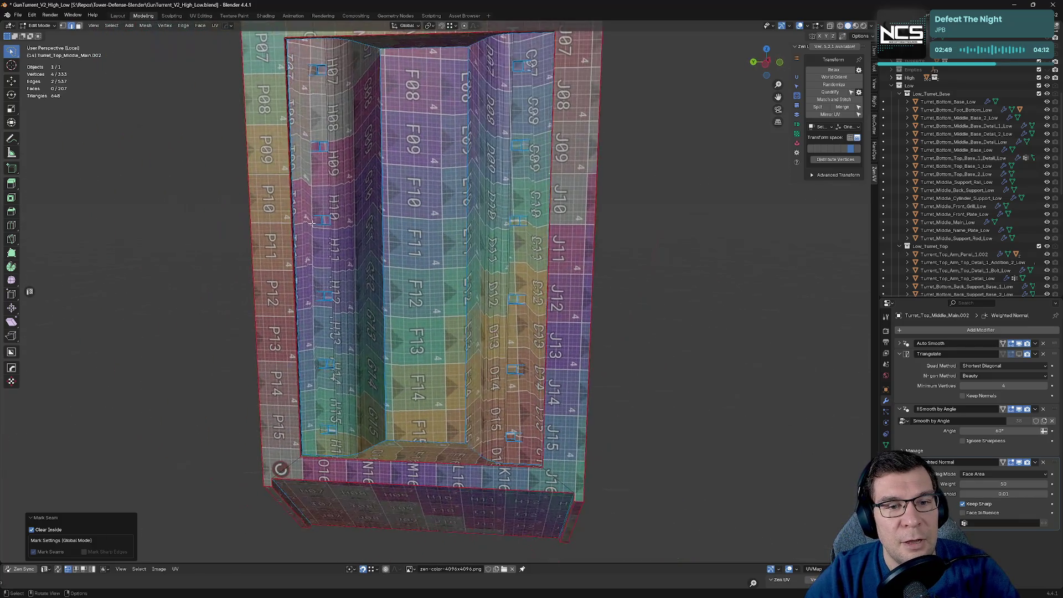
mouse_move(473, 113)
middle_down()
mouse_move(519, 260)
mouse_move(586, 366)
mouse_move(563, 349)
middle_up()
scroll(518, 260, up, 5)
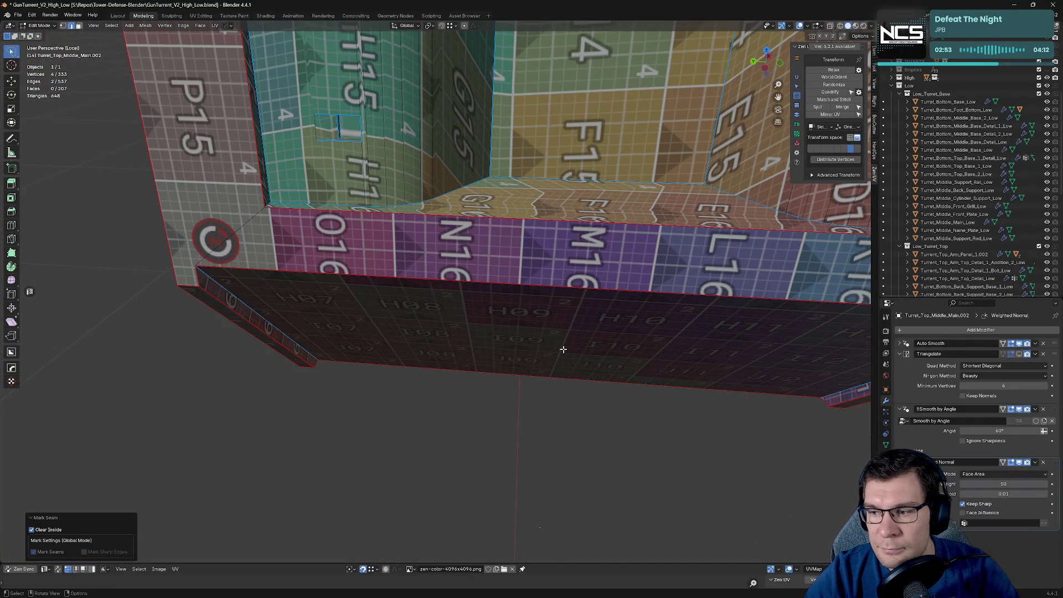
click(321, 201)
mouse_move(341, 188)
middle_down()
mouse_move(367, 247)
mouse_move(394, 216)
middle_up()
alt+click(372, 201)
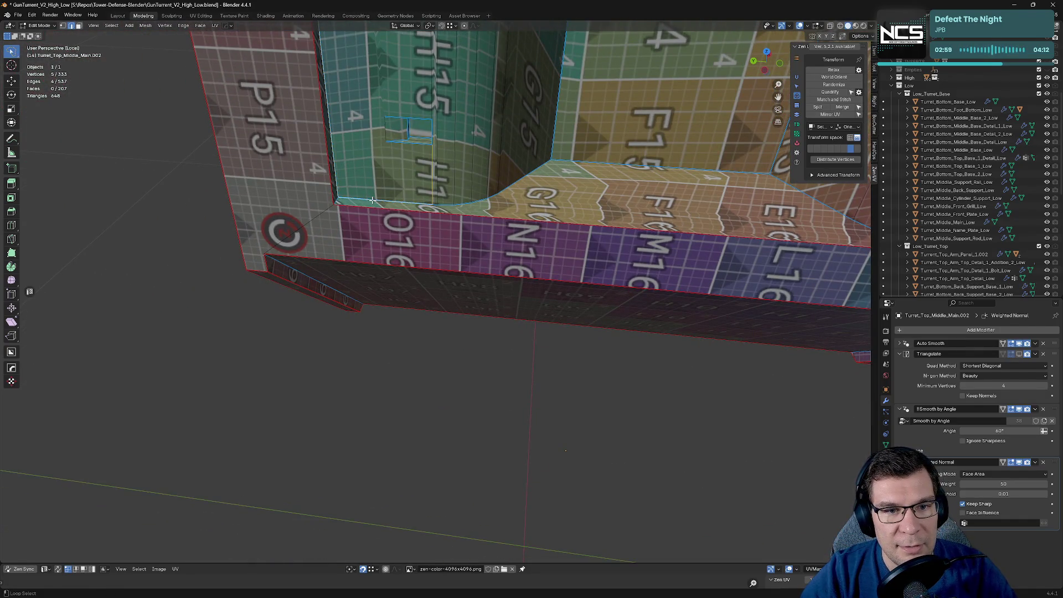
click(411, 205)
Step: Add the curved base edges and mark them as seams, then seam the recess corner edge
scroll(426, 194, up, 4)
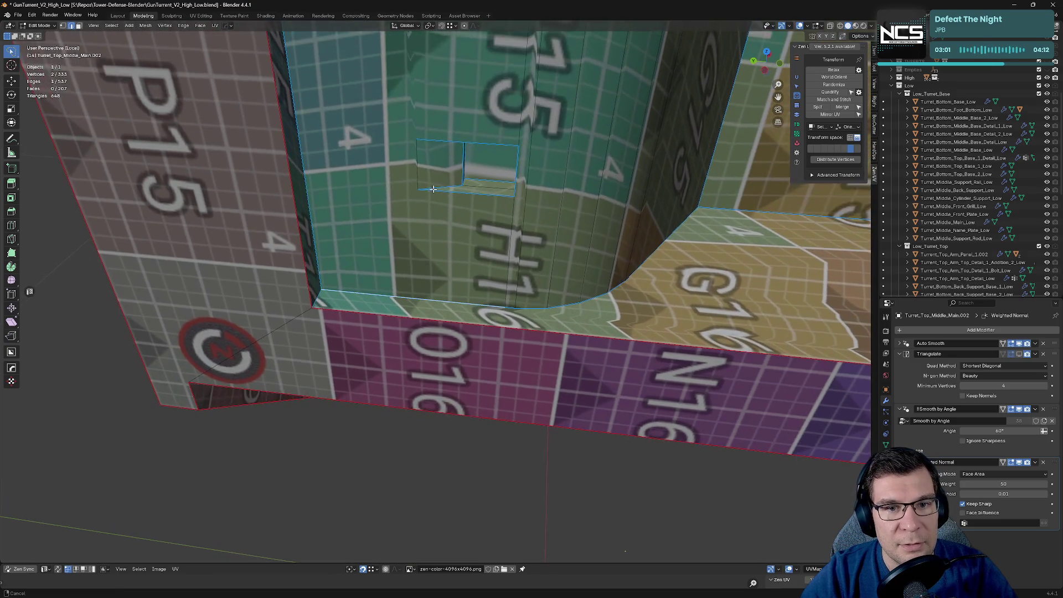
shift+click(510, 308)
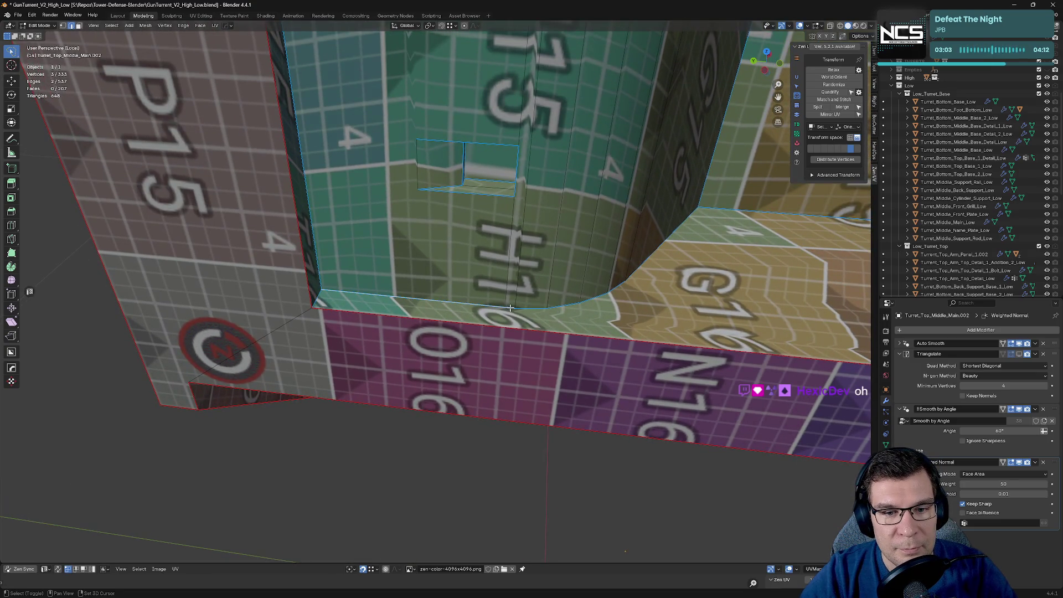
shift+click(609, 290)
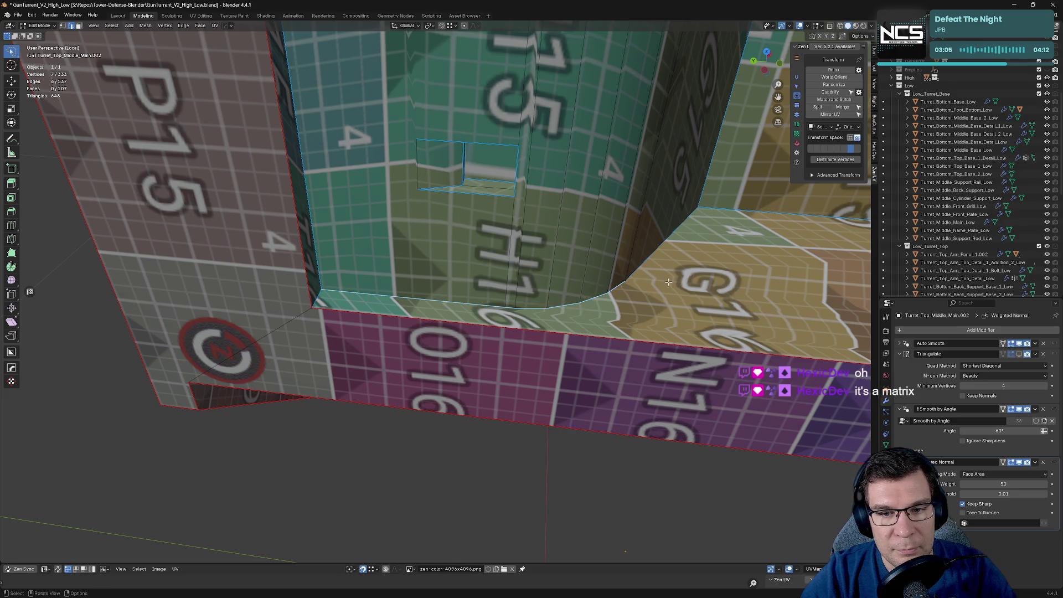
middle_drag(609, 290, 184, 228)
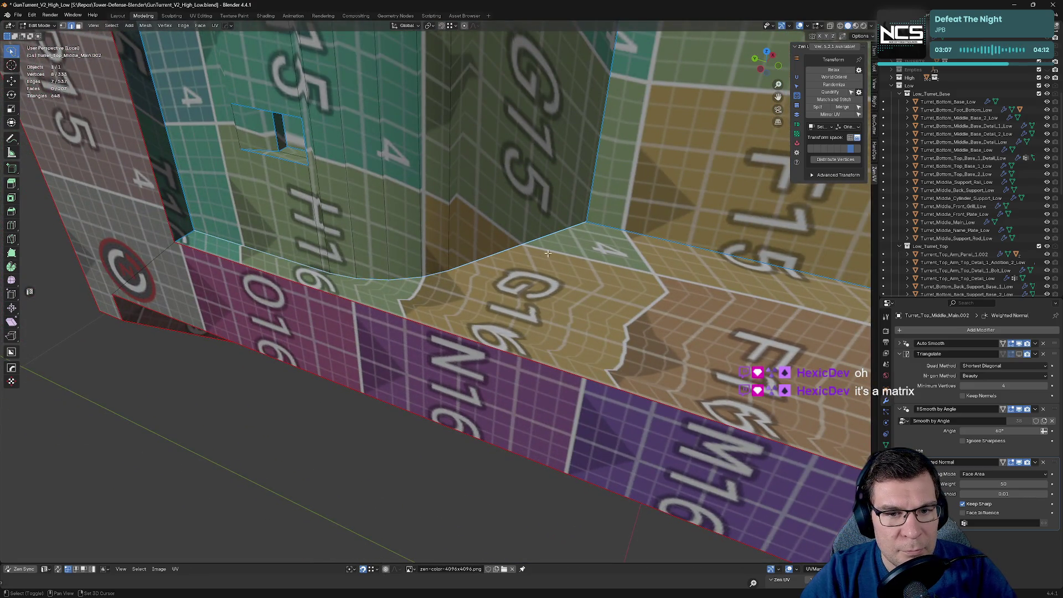
key(alt+grave)
click(452, 265)
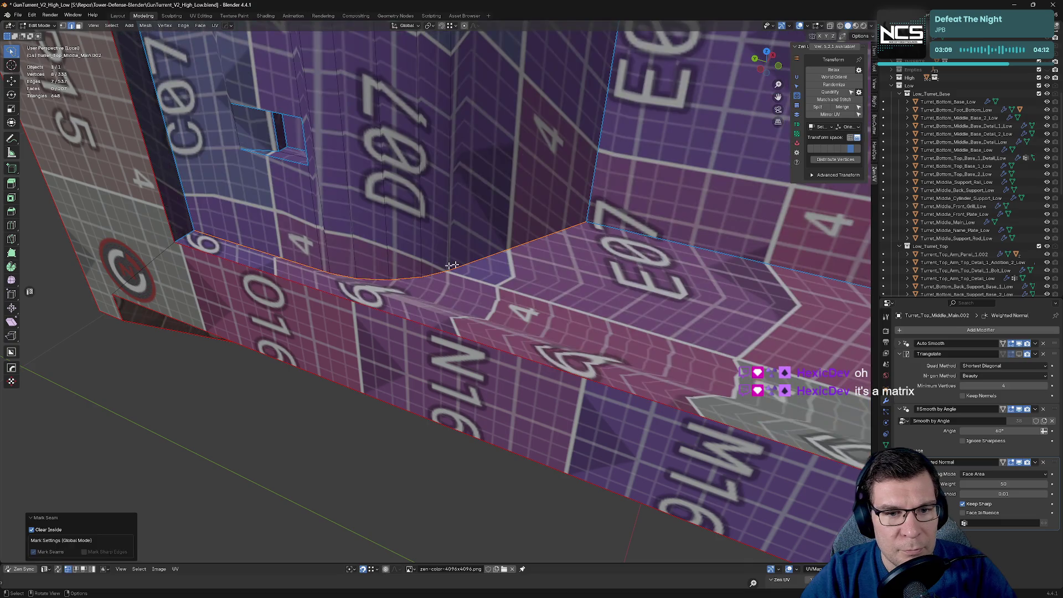
click(179, 237)
key(alt+grave)
click(470, 264)
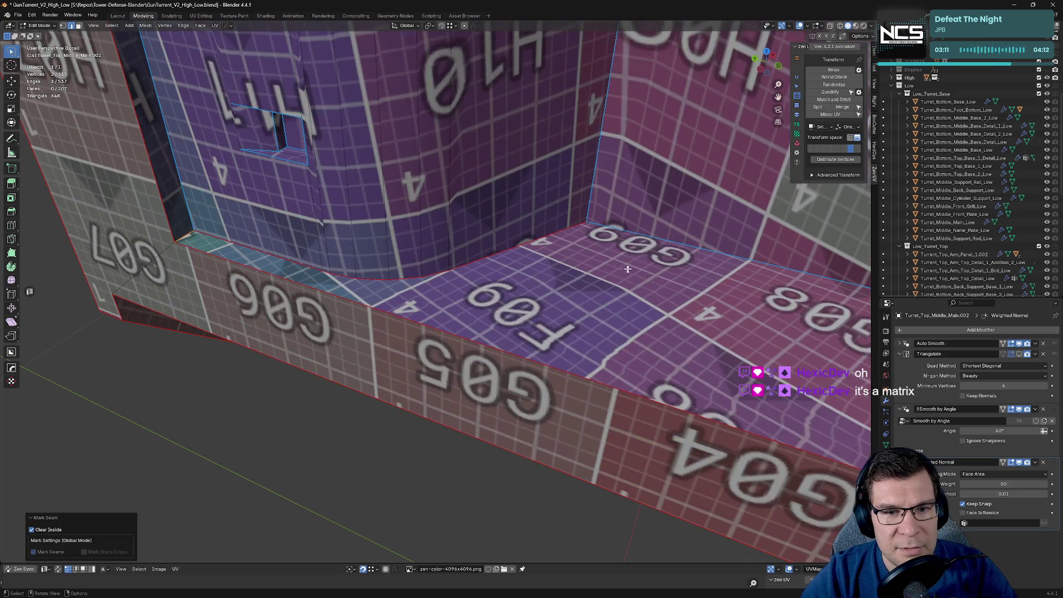
Step: Select the inner corner, long base and curved boundary edges and mark them as seams
middle_drag(471, 264, 550, 248)
shift+click(520, 245)
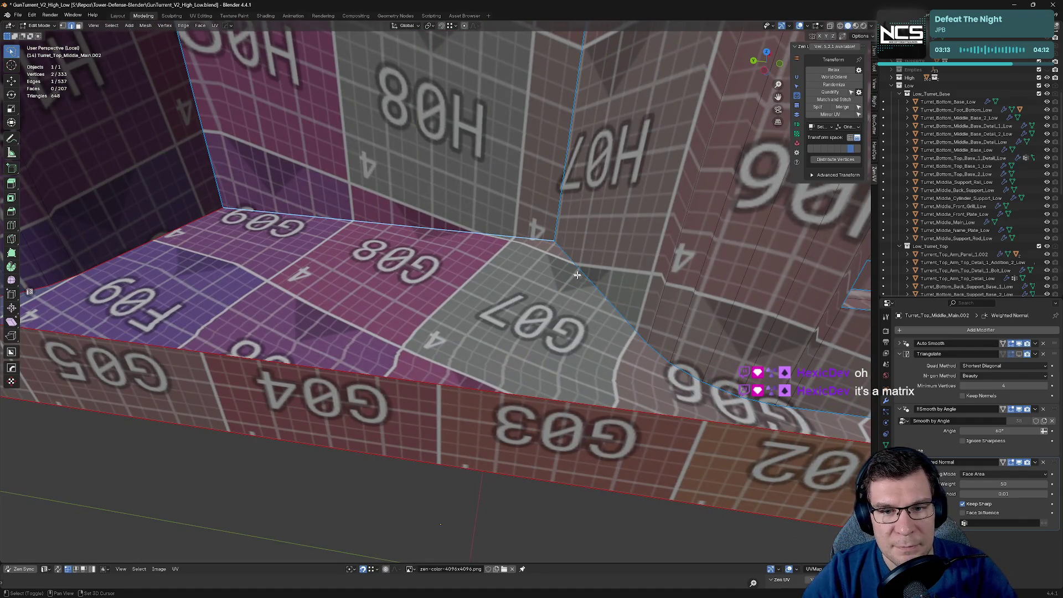
shift+middle_drag(636, 328, 666, 336)
shift+click(685, 228)
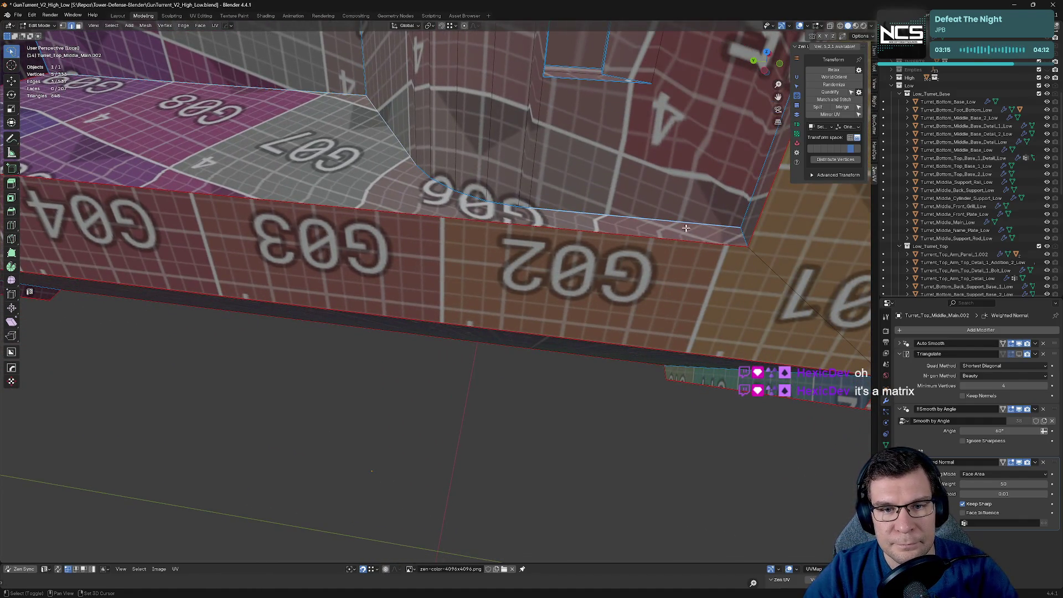
shift+click(504, 208)
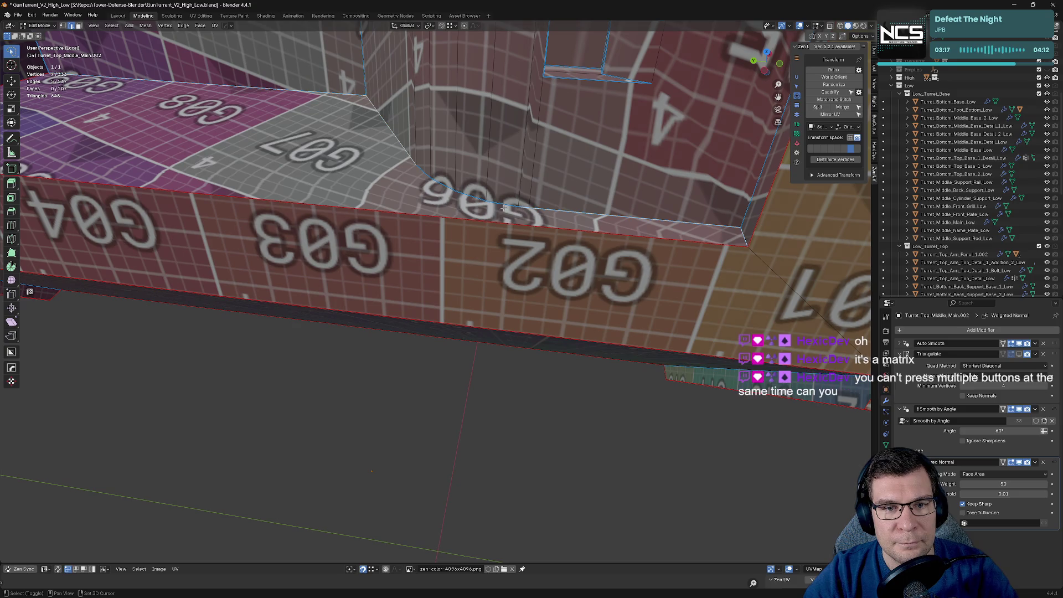
shift+click(431, 181)
shift+click(421, 172)
shift+click(408, 164)
key(alt+q)
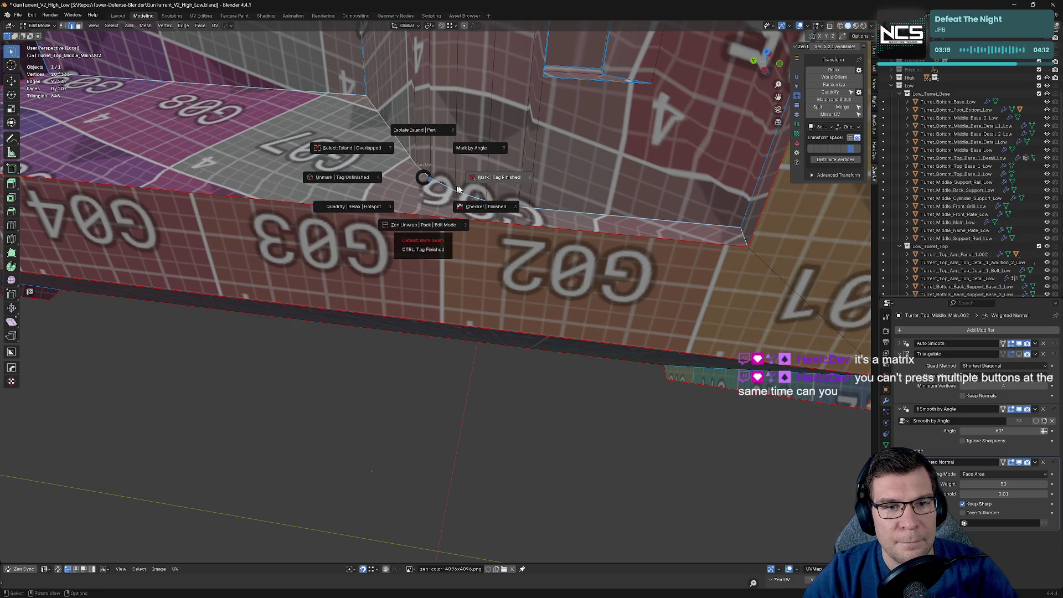
click(382, 149)
middle_drag(382, 150, 485, 196)
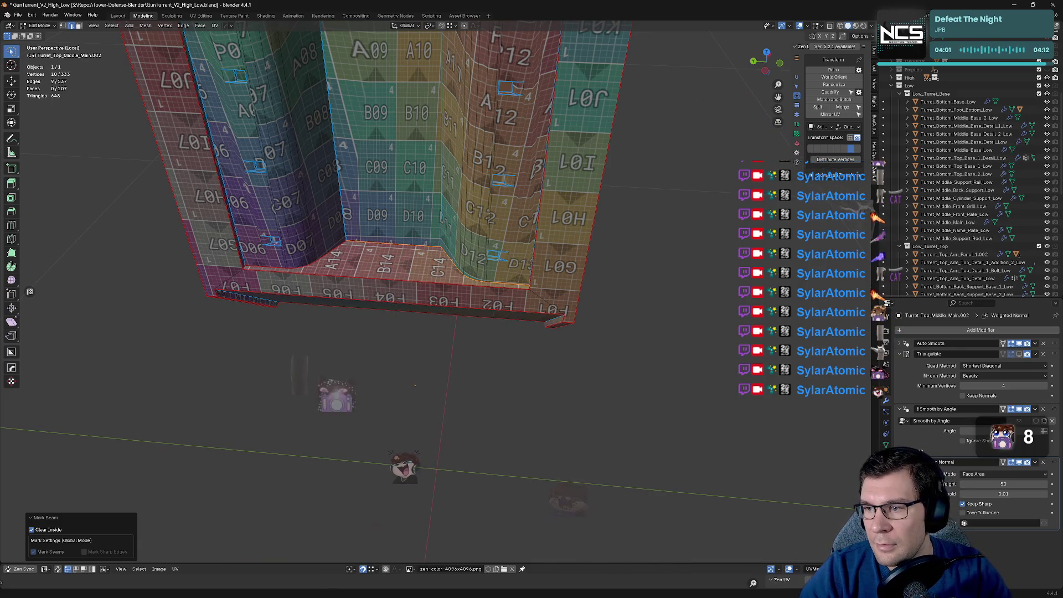
Step: Select the curved top rim edges from below, continuing around the corner
mouse_move(532, 291)
middle_down()
mouse_move(522, 288)
mouse_move(534, 273)
mouse_move(527, 317)
mouse_move(540, 302)
mouse_move(581, 364)
mouse_move(521, 251)
mouse_move(586, 381)
mouse_move(508, 381)
middle_up()
scroll(540, 303, up, 2)
scroll(538, 284, up, 5)
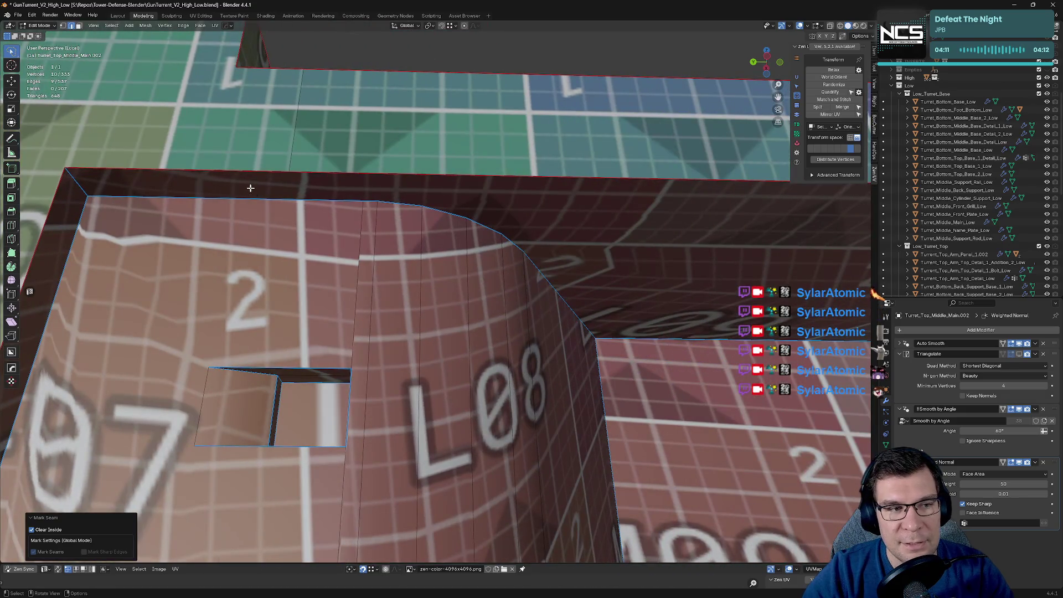
click(249, 198)
shift+click(397, 204)
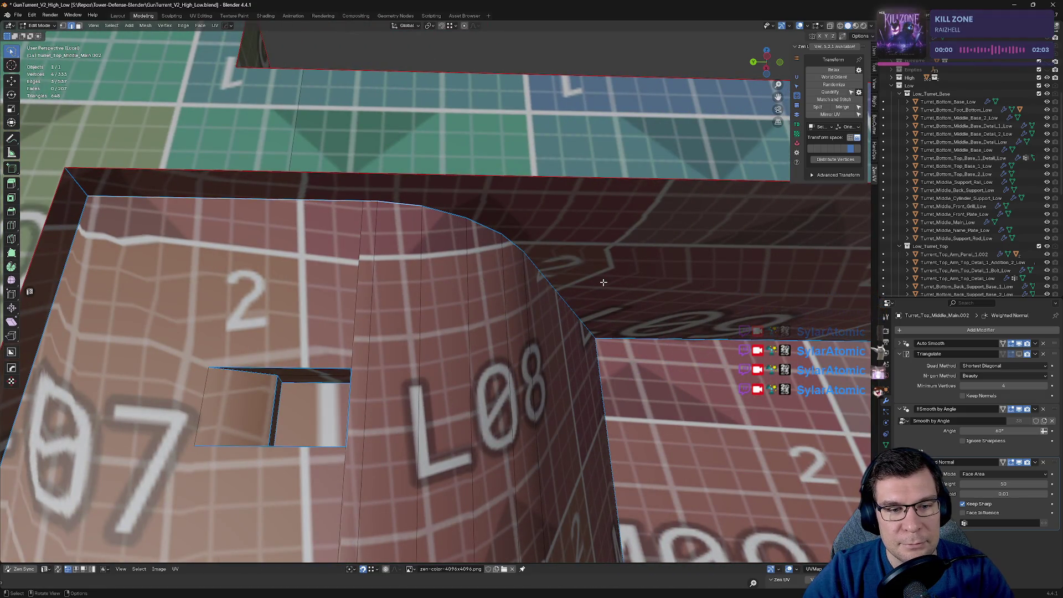
ctrl+click(524, 259)
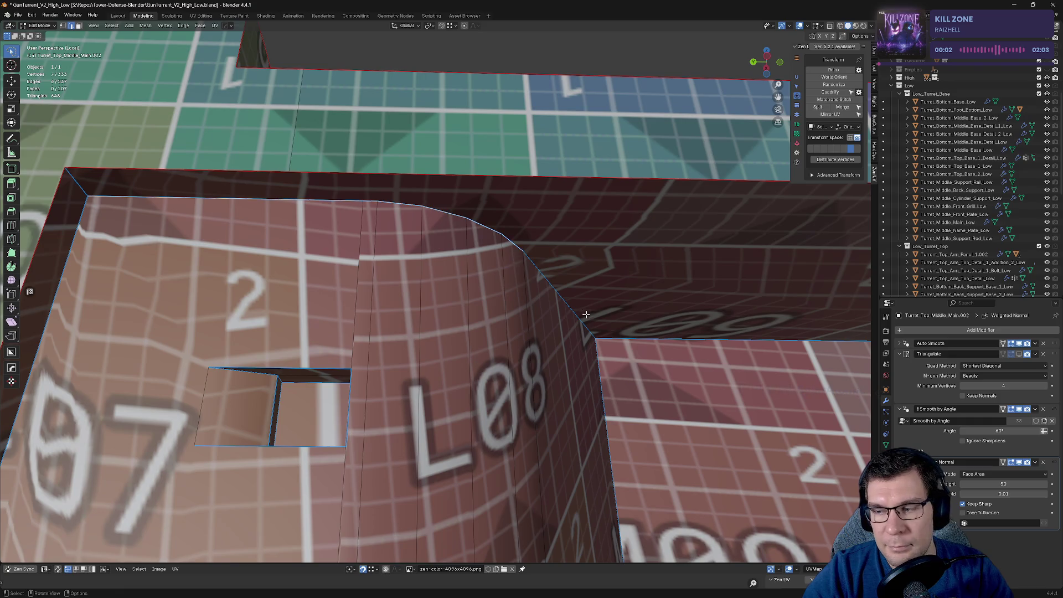
middle_drag(525, 259, 288, 277)
ctrl+click(287, 277)
ctrl+click(431, 299)
mouse_move(431, 299)
middle_down()
mouse_move(750, 247)
mouse_move(460, 306)
middle_up()
Step: Extend the rim selection up to the L12 wall and mark it as seams
ctrl+click(569, 207)
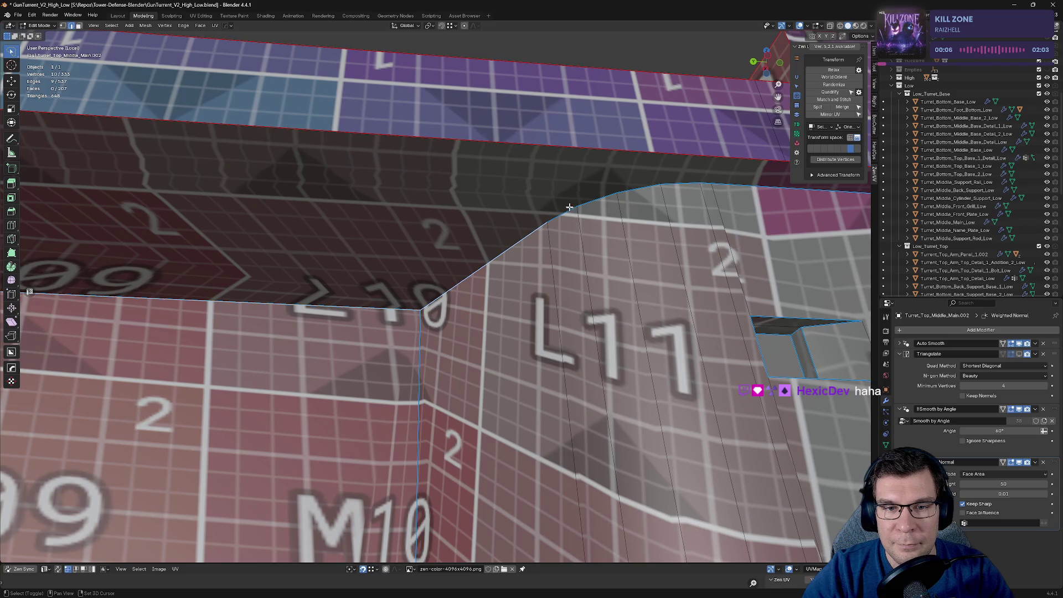
ctrl+click(603, 202)
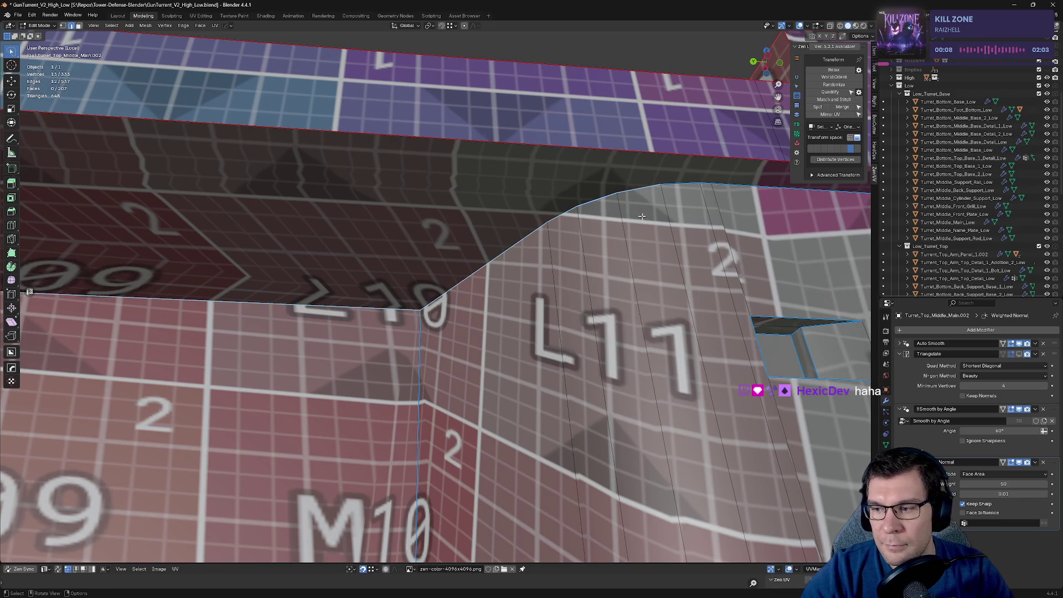
shift+click(706, 181)
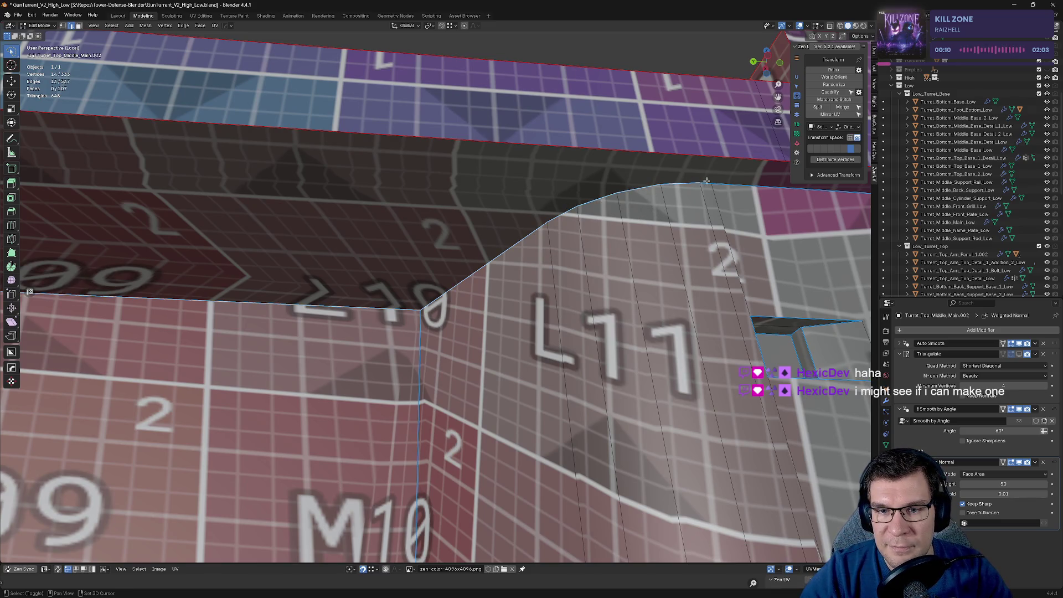
shift+click(745, 181)
shift+middle_drag(745, 181, 690, 237)
shift+click(650, 191)
key(grave)
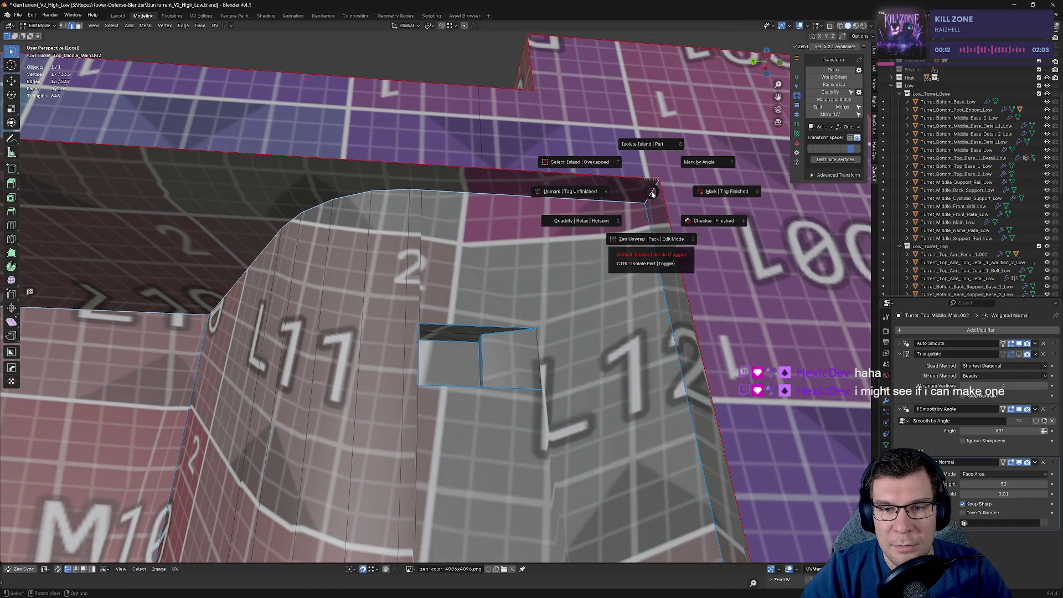
click(713, 200)
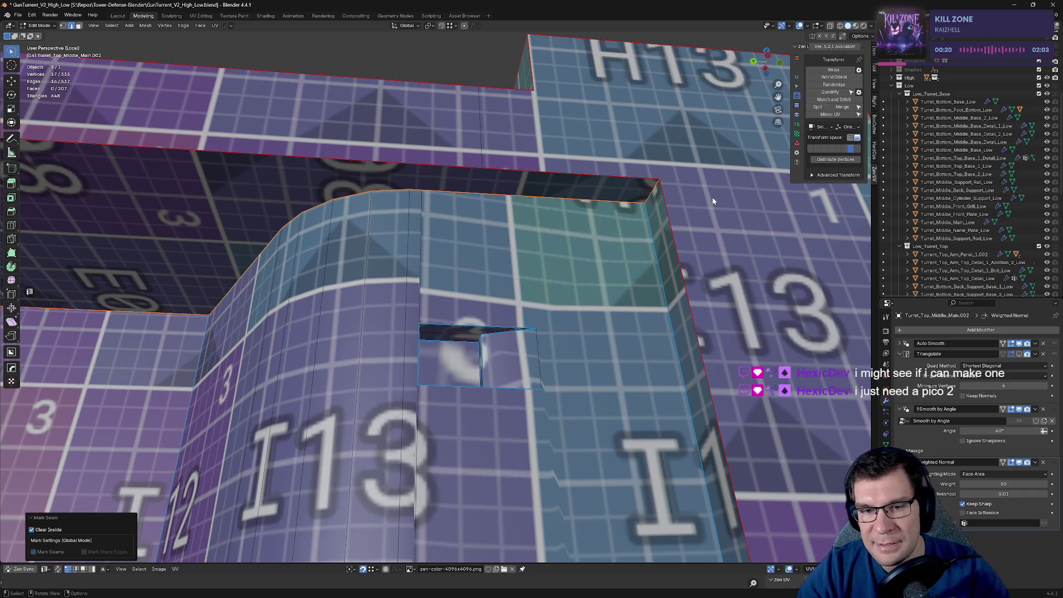
Step: Mark the top-left corner edge on the opposite side as a seam
middle_drag(712, 201, 520, 262)
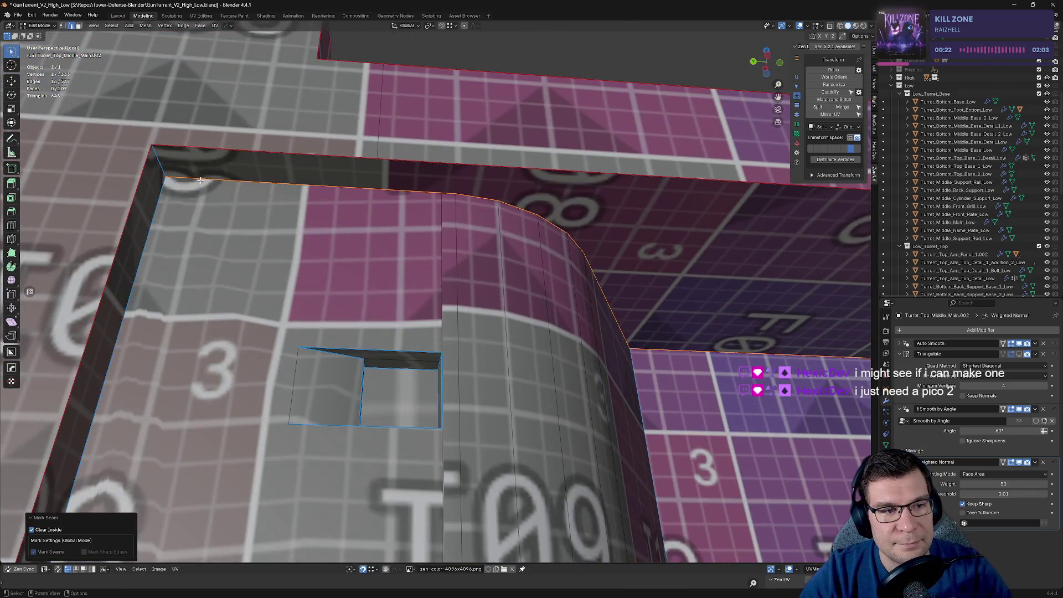
click(159, 161)
key(alt+a)
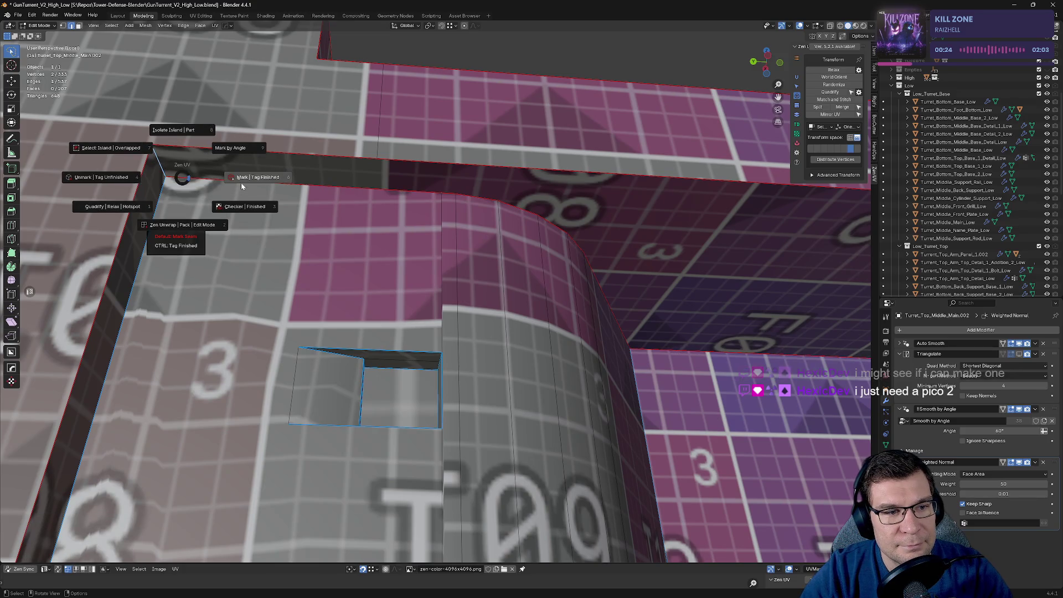
click(430, 299)
Step: Mark seams on the bottom and top edges of the cutout beside C06
mouse_move(431, 300)
middle_down()
mouse_move(469, 399)
mouse_move(470, 255)
middle_up()
scroll(469, 248, up, 3)
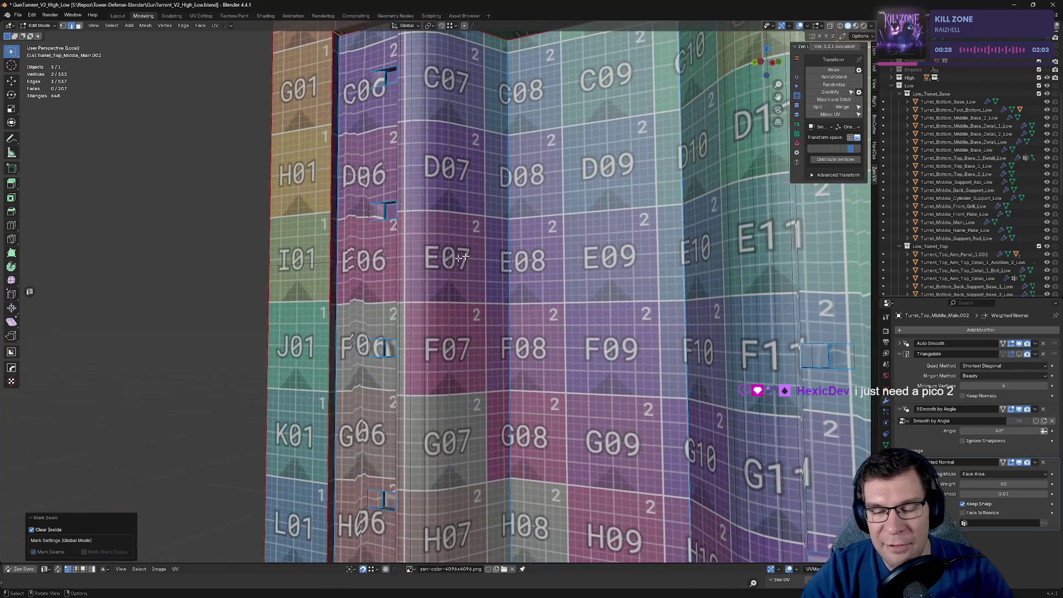
scroll(470, 248, up, 2)
shift+scroll(443, 193, up, 6)
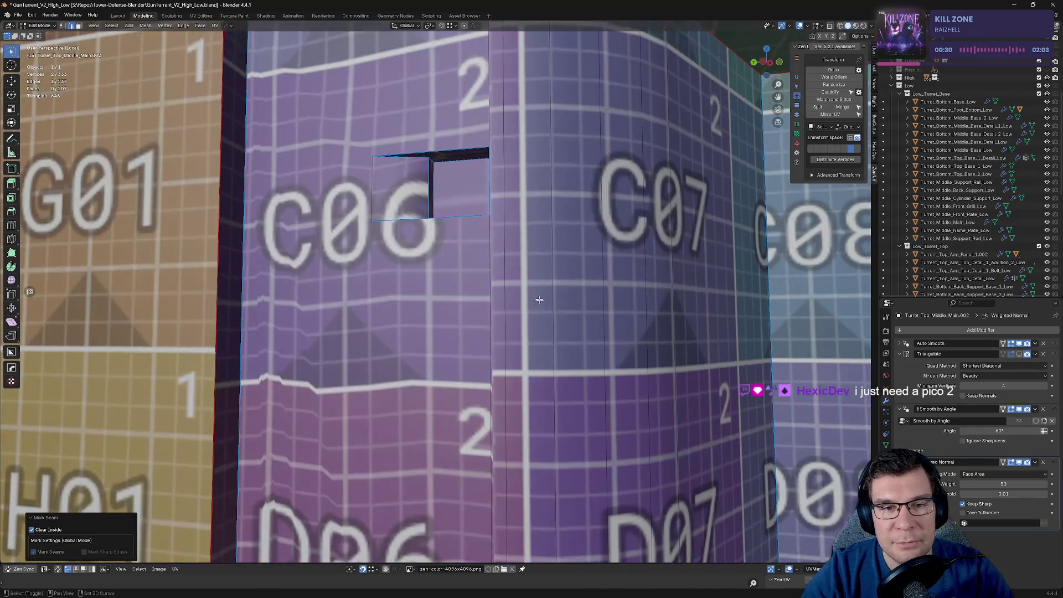
scroll(421, 143, up, 3)
scroll(467, 148, up, 5)
scroll(498, 166, down, 5)
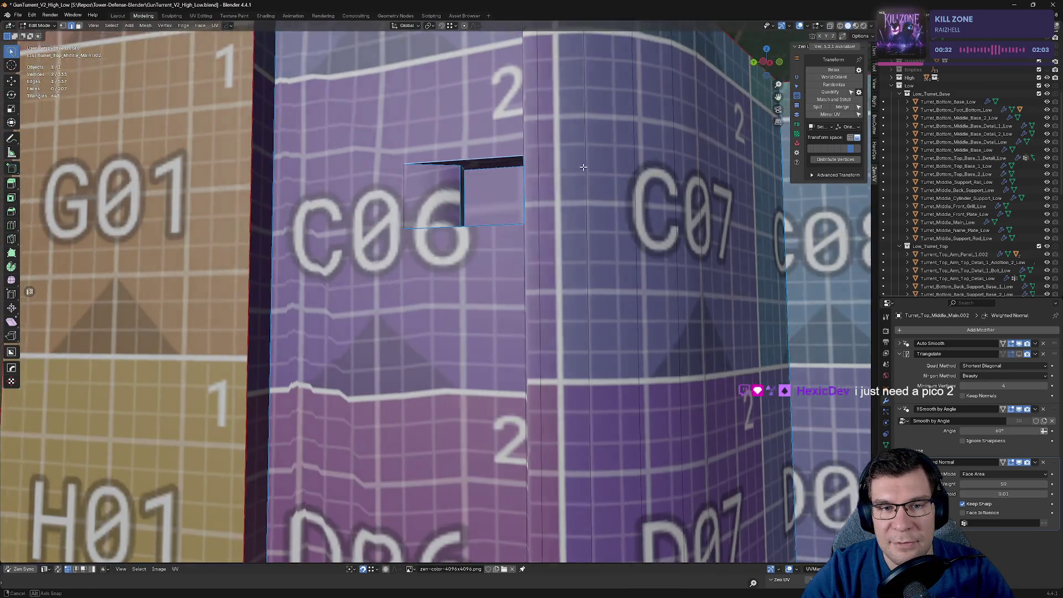
scroll(669, 217, up, 3)
click(687, 285)
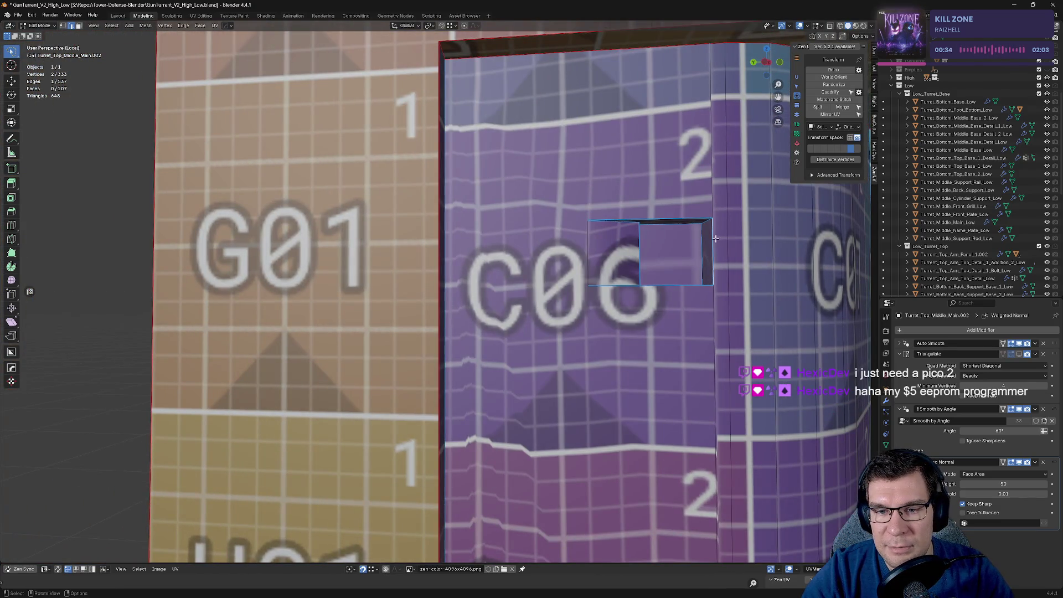
shift+click(687, 285)
scroll(687, 285, down, 3)
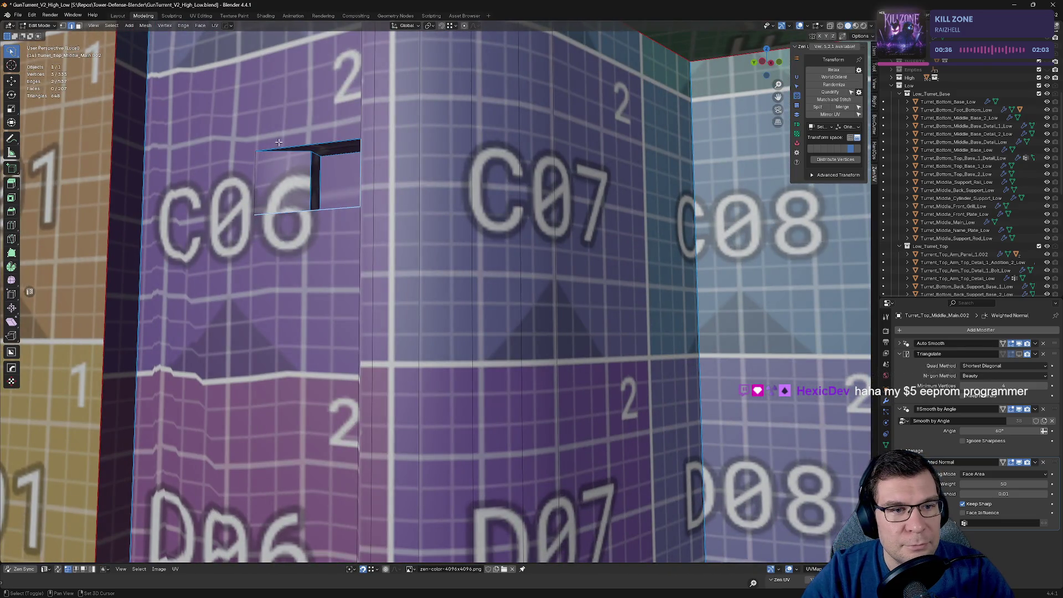
shift+click(265, 155)
click(382, 157)
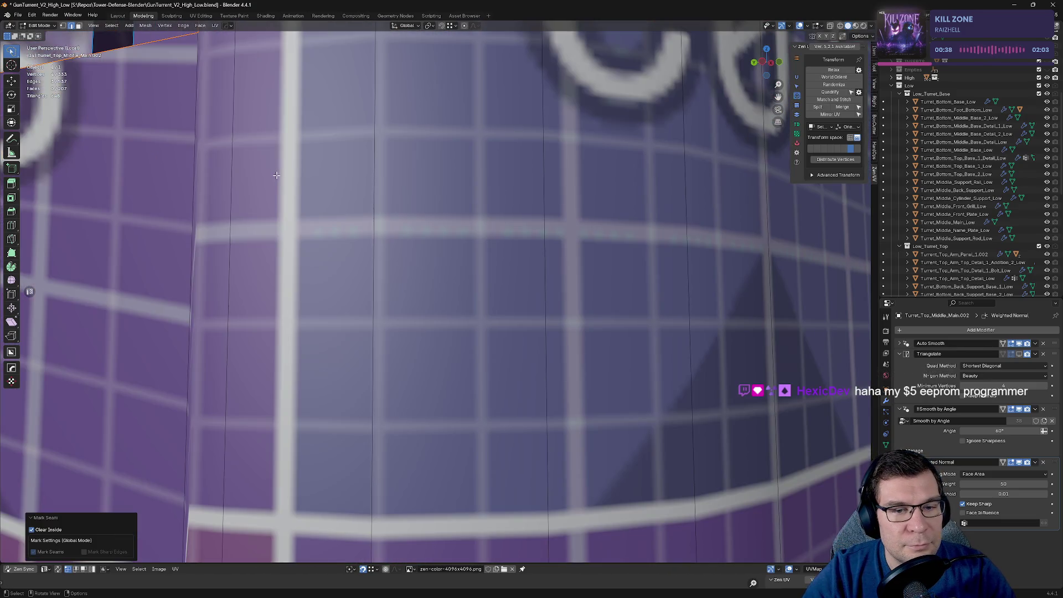
Step: Mark seams on the cutout's inner edges, including its vertical inner edge
key(KP_Decimal)
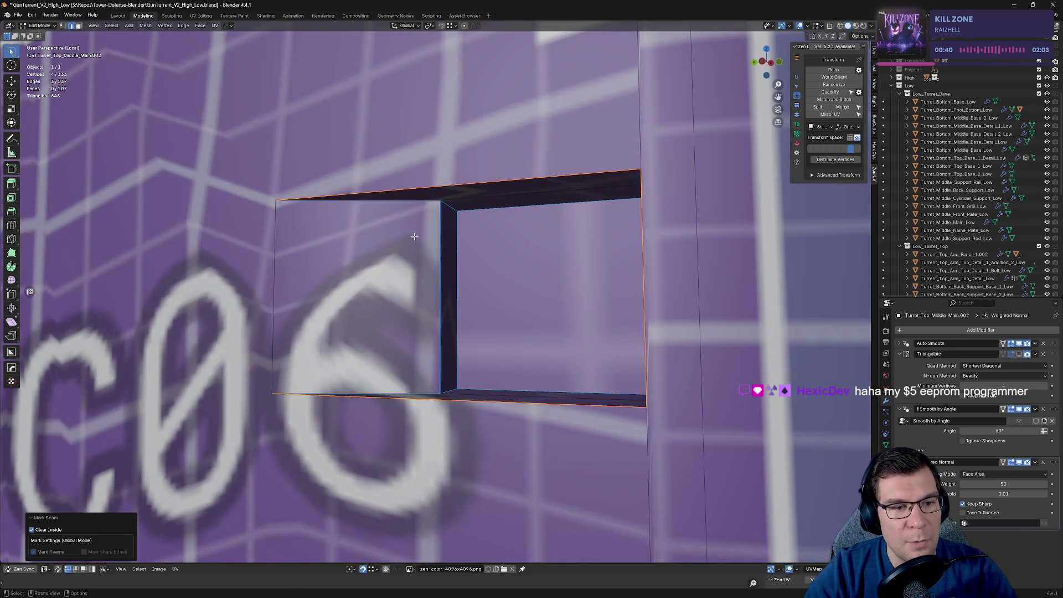
middle_drag(414, 236, 376, 238)
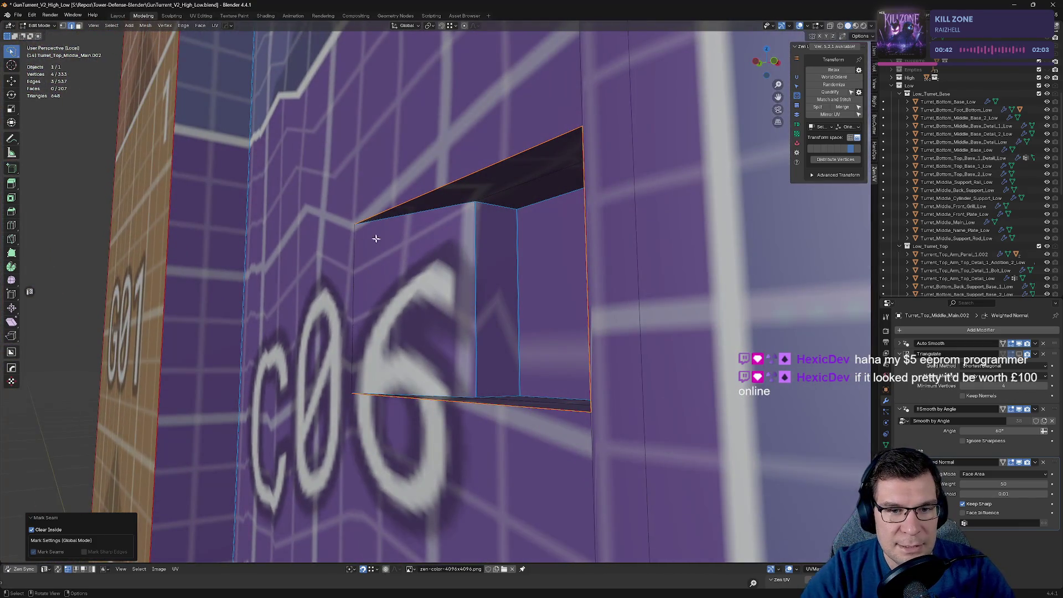
click(446, 202)
middle_drag(447, 203, 447, 413)
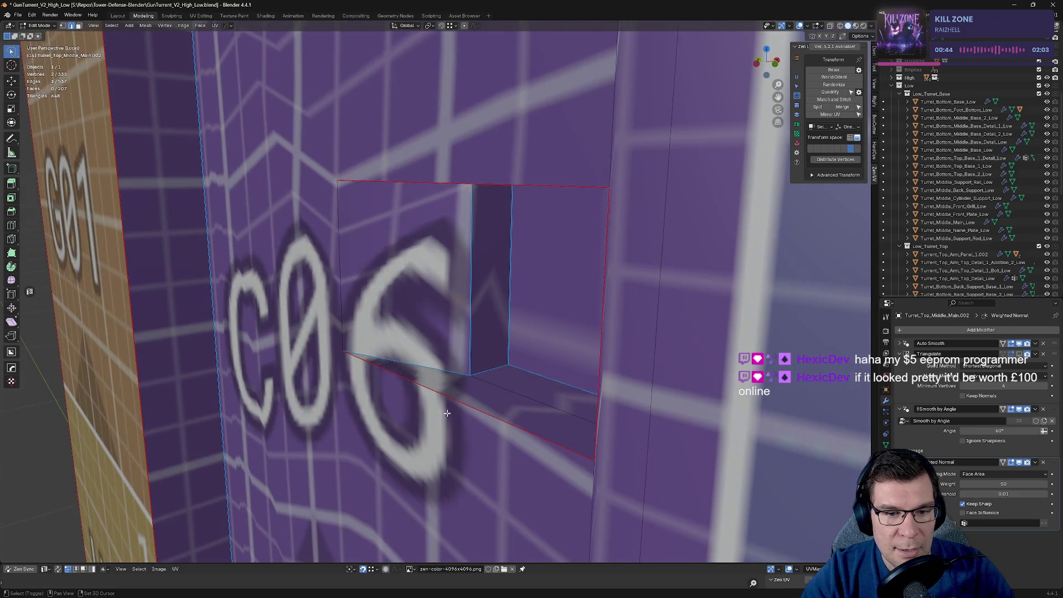
shift+click(472, 349)
middle_drag(473, 349, 609, 221)
key(alt+e)
click(615, 221)
Step: Mark three more edges of the square opening as seams
mouse_move(509, 244)
middle_down()
mouse_move(491, 254)
mouse_move(488, 277)
mouse_move(536, 260)
mouse_move(478, 237)
middle_up()
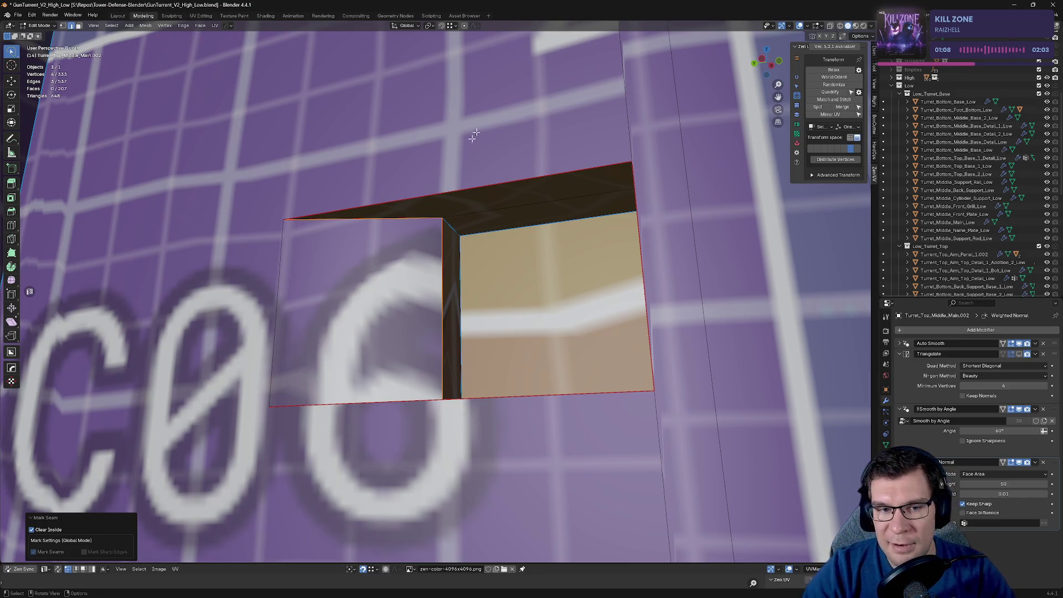
mouse_move(464, 246)
middle_down()
mouse_move(492, 310)
mouse_move(520, 207)
mouse_move(487, 207)
mouse_move(524, 188)
mouse_move(532, 204)
middle_up()
click(472, 195)
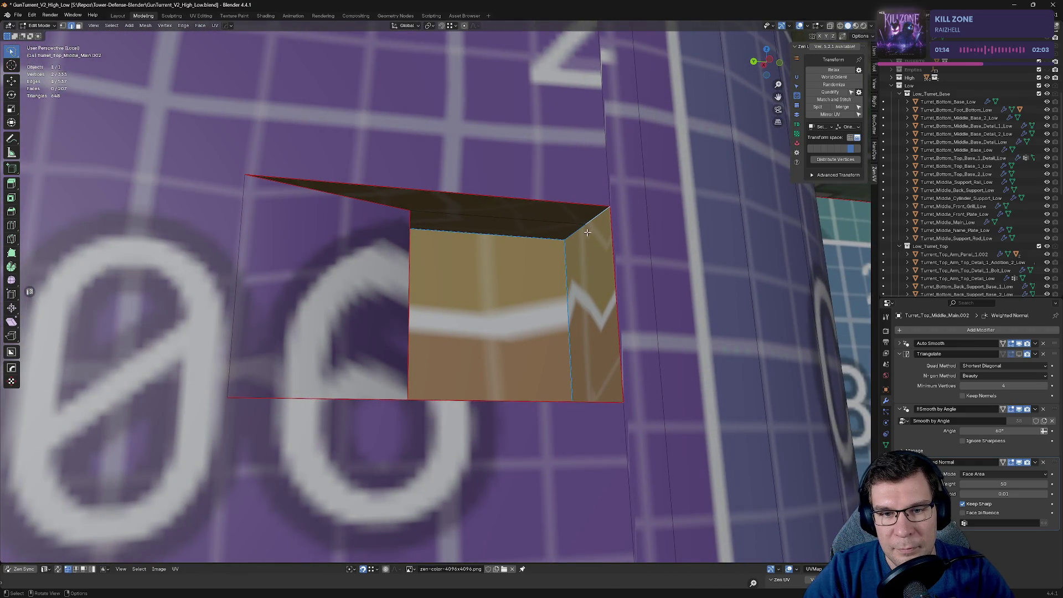
mouse_move(590, 291)
middle_down()
mouse_move(475, 257)
mouse_move(498, 253)
middle_up()
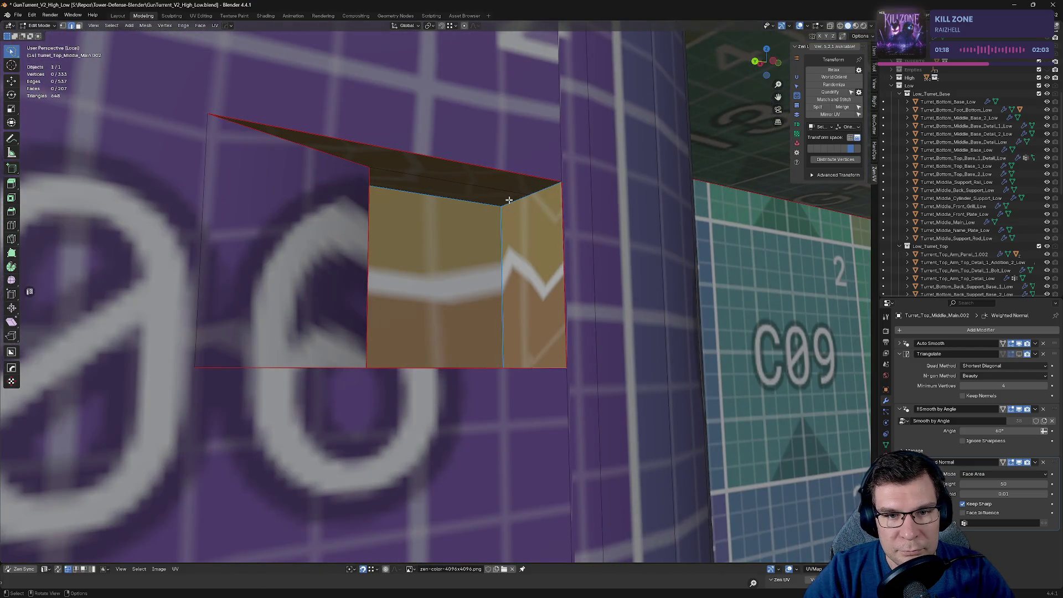
shift+click(530, 194)
middle_drag(531, 195, 505, 251)
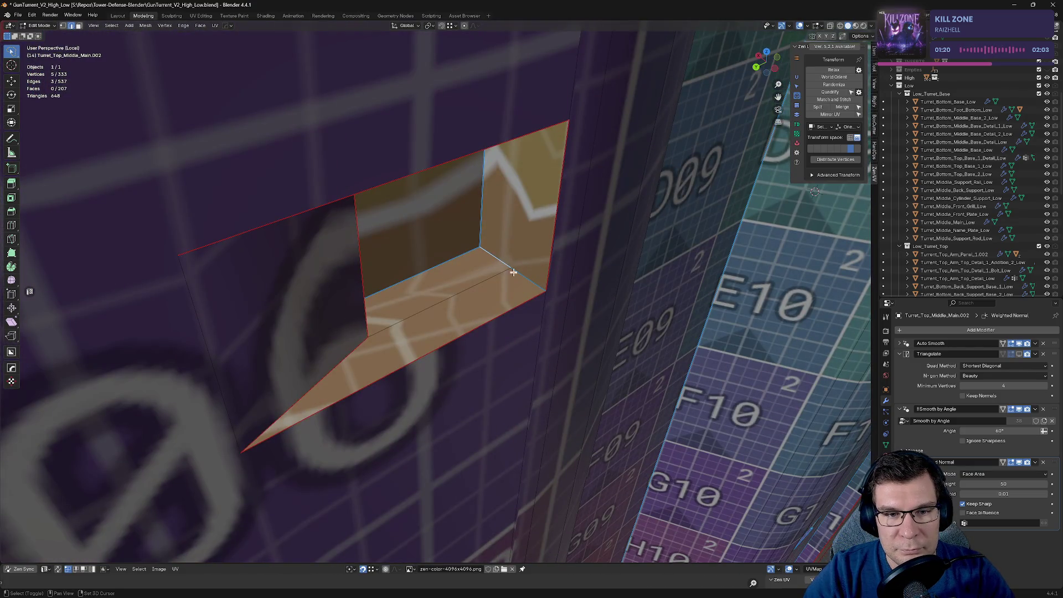
shift+click(513, 272)
key(alt+e)
click(562, 308)
Step: Mark the last two opening edges as seams, inspect, and clear the selection
mouse_move(563, 309)
middle_down()
mouse_move(486, 310)
mouse_move(479, 268)
mouse_move(478, 279)
middle_up()
click(456, 322)
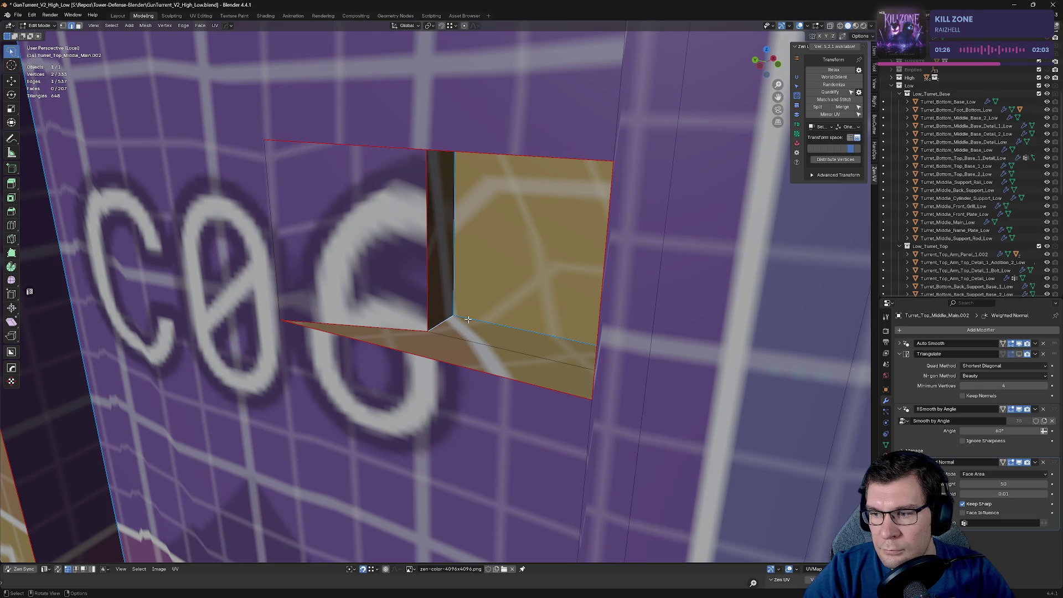
middle_drag(468, 319, 482, 299)
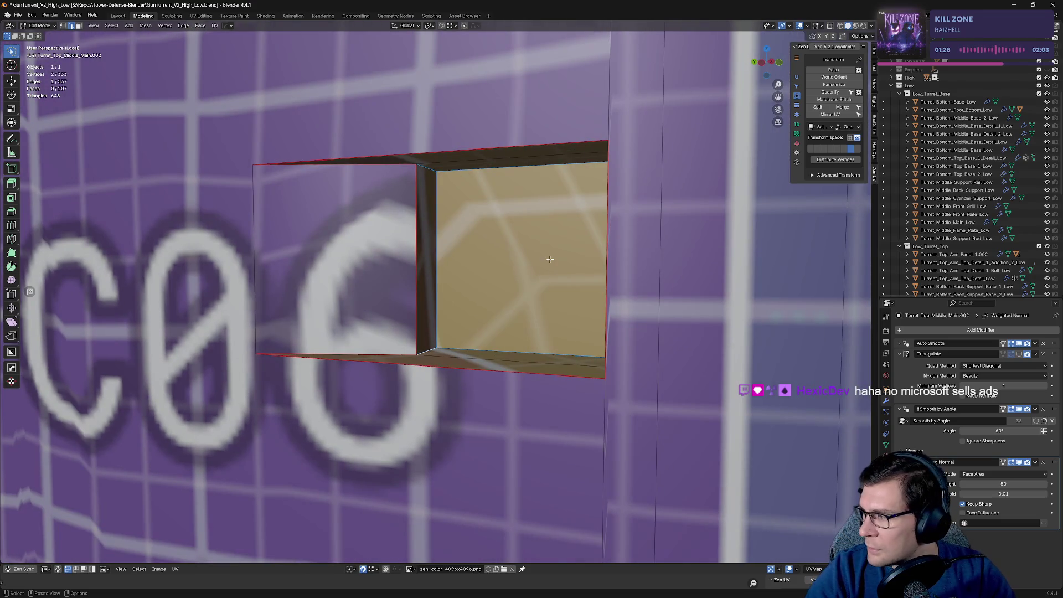
middle_drag(549, 254, 514, 175)
shift+click(467, 247)
key(alt+a)
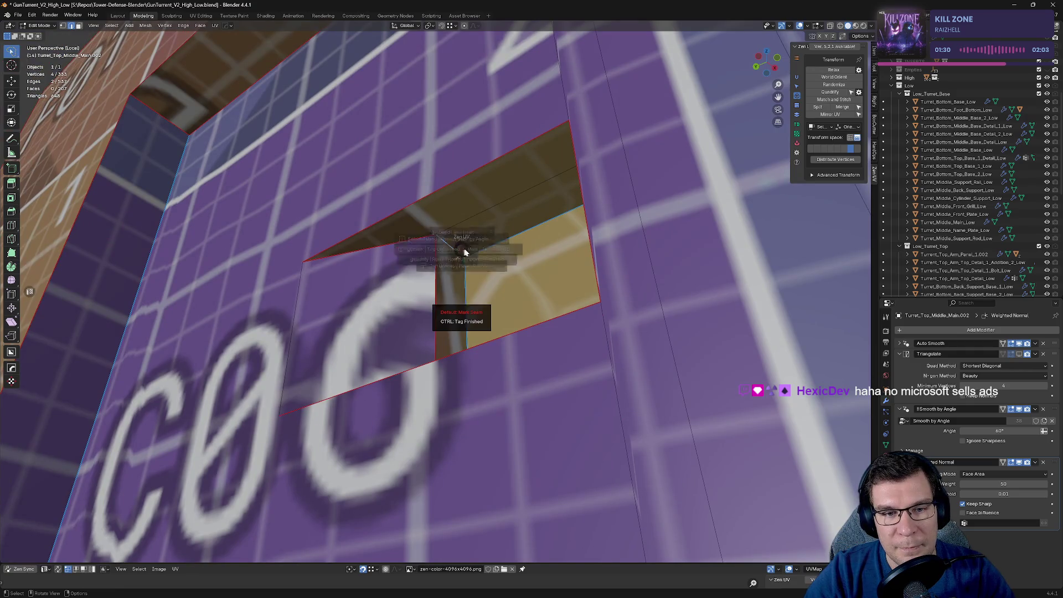
click(533, 244)
middle_drag(533, 244, 576, 290)
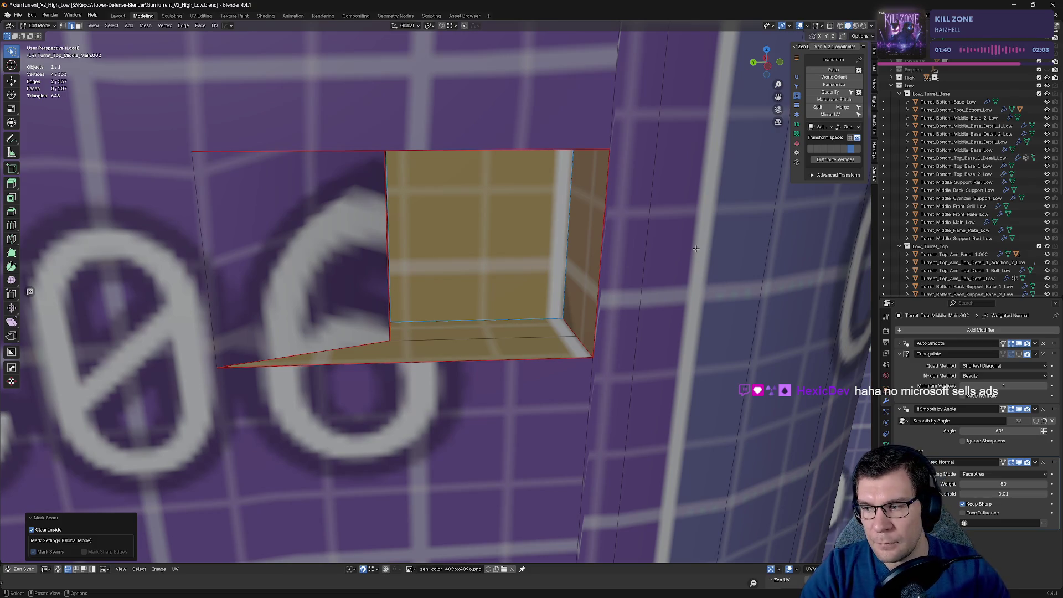
mouse_move(623, 293)
middle_down()
mouse_move(512, 289)
mouse_move(532, 198)
mouse_move(521, 316)
middle_up()
click(512, 290)
Step: Mark seams on the right, bottom and middle edges of the cutout near D06
scroll(437, 307, down, 8)
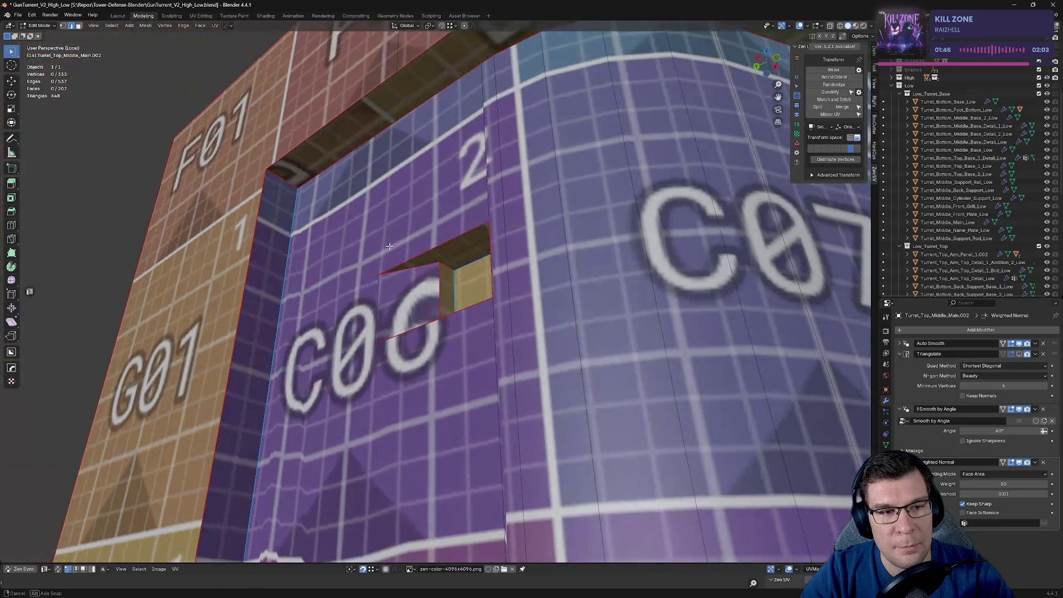
mouse_move(438, 307)
middle_down()
mouse_move(725, 278)
mouse_move(553, 260)
mouse_move(532, 238)
mouse_move(531, 265)
middle_up()
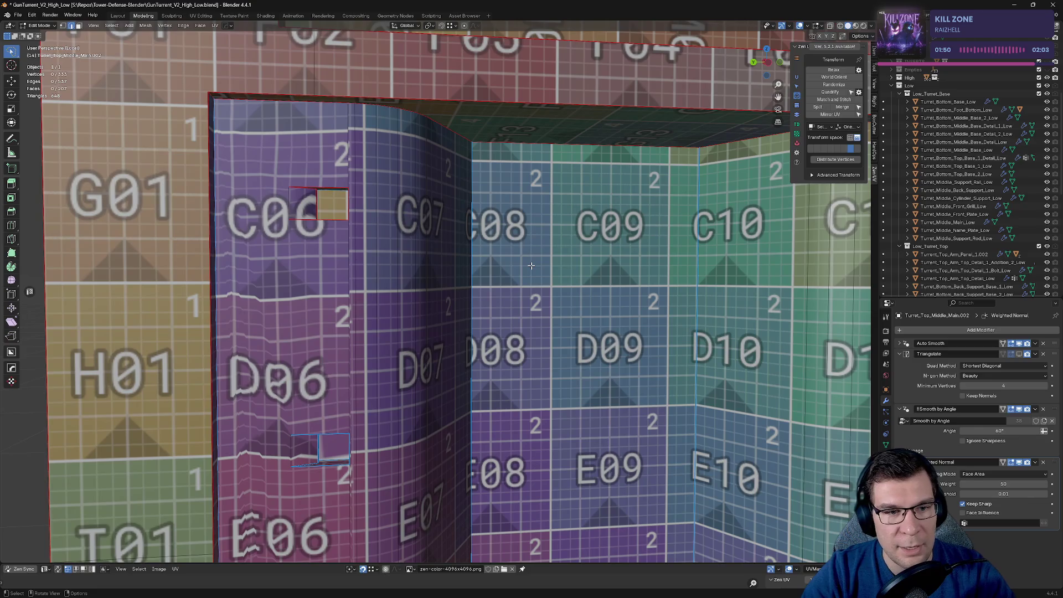
key(ctrl+KP_3)
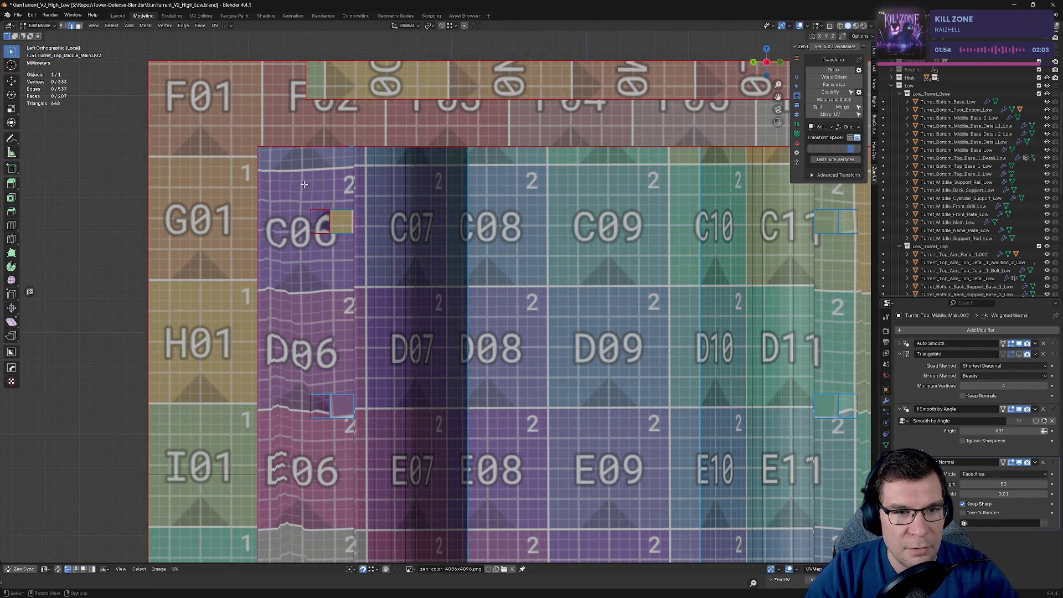
scroll(364, 164, up, 2)
middle_drag(363, 165, 404, 249)
middle_drag(481, 320, 377, 221)
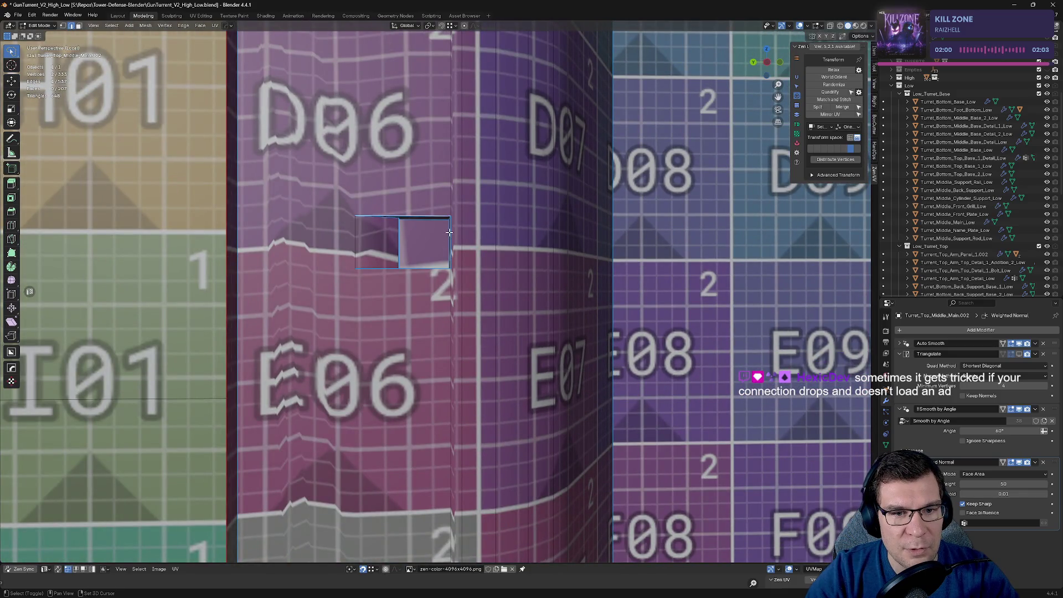
scroll(387, 223, up, 3)
shift+click(458, 206)
shift+click(421, 250)
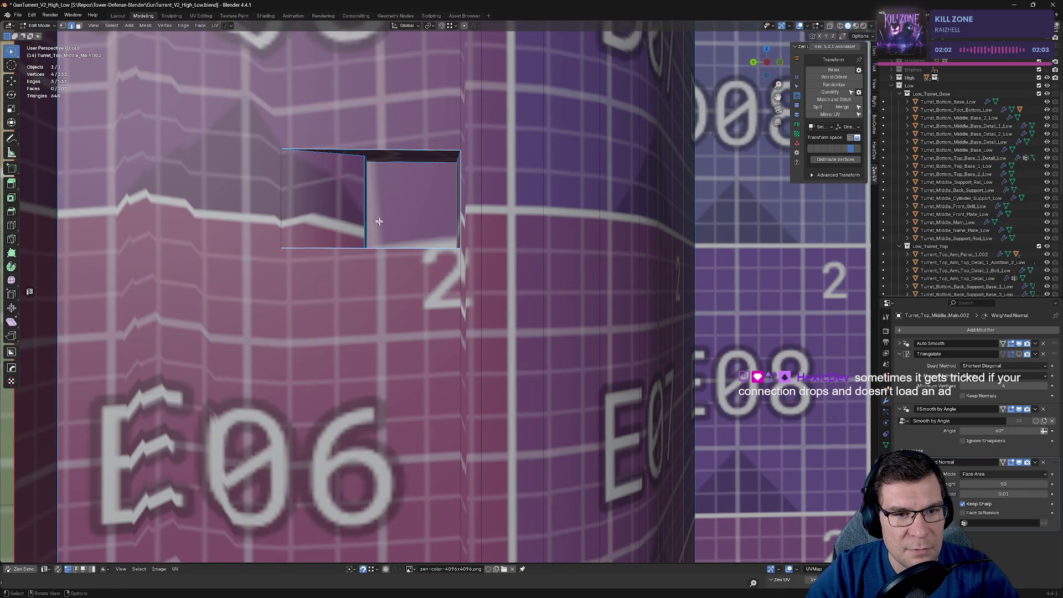
shift+click(366, 227)
key(alt+e)
click(367, 176)
Step: Mark the cutout's remaining edges as seams
click(367, 176)
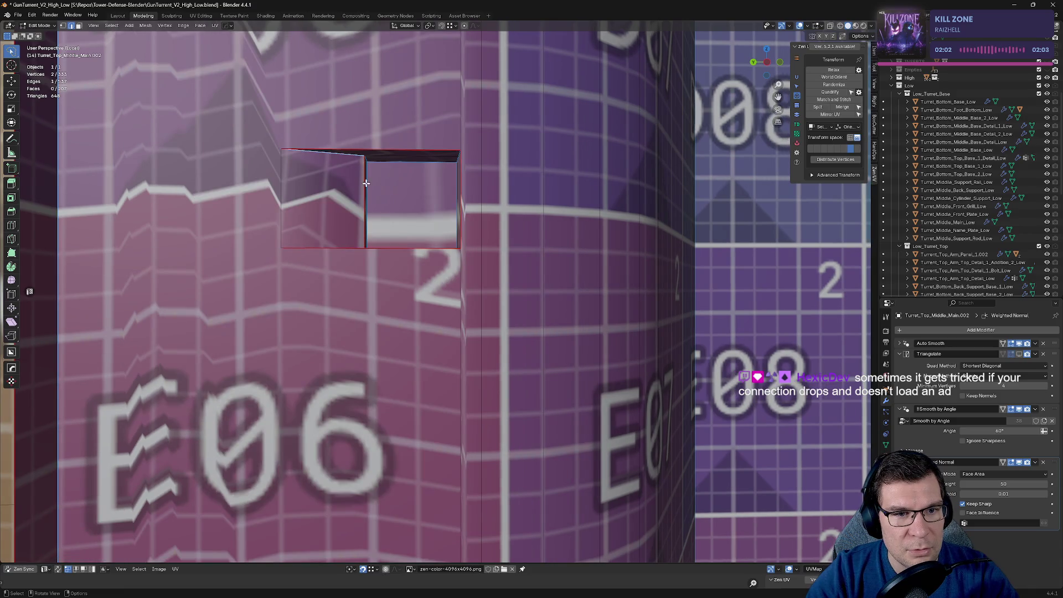
key(alt+e)
click(400, 176)
mouse_move(400, 176)
middle_down()
mouse_move(348, 498)
mouse_move(392, 452)
middle_up()
key(alt+e)
click(382, 482)
Step: Mark seams on the F06 cutout's top edge and the left face's bottom edge
scroll(392, 452, down, 10)
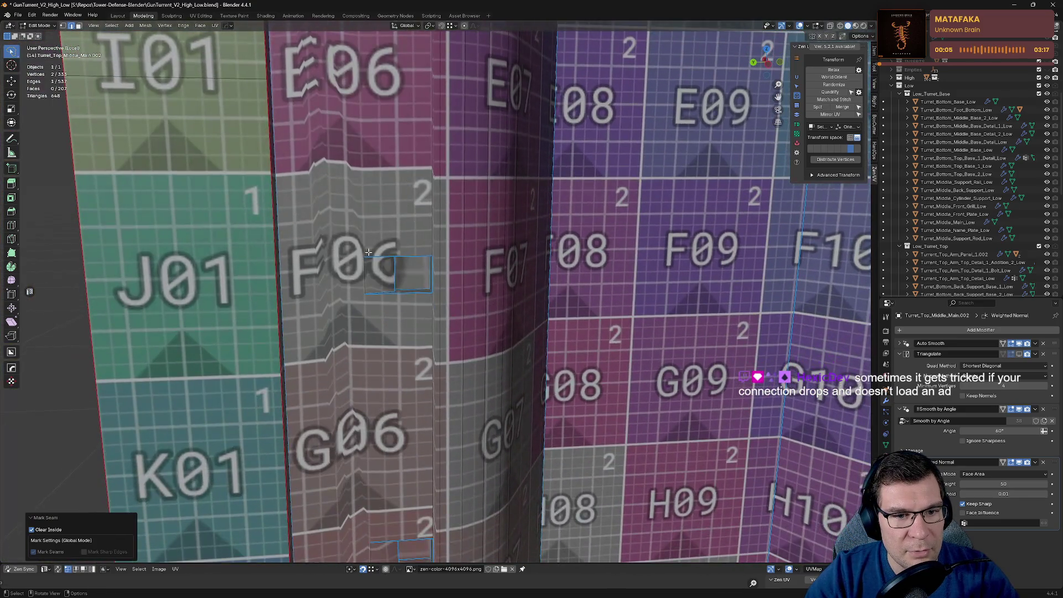
scroll(370, 226, up, 10)
shift+click(423, 229)
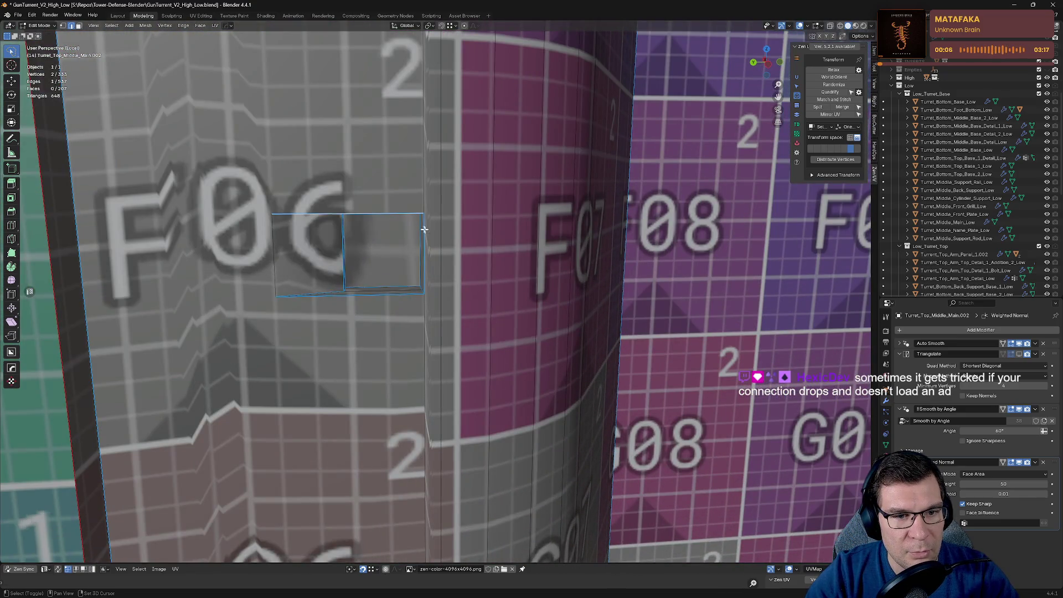
shift+click(280, 280)
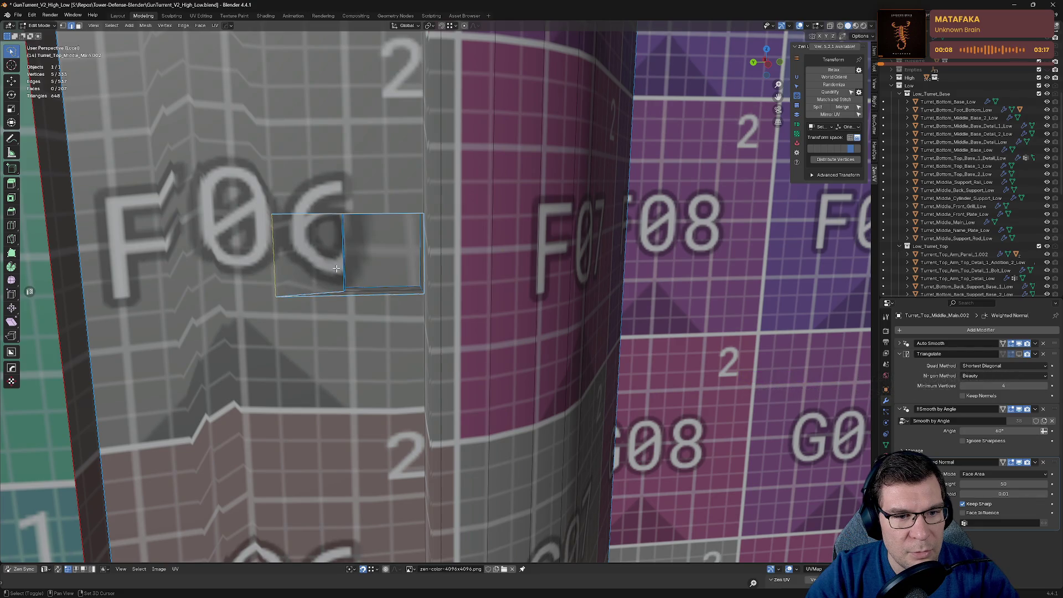
shift+middle_drag(280, 280, 326, 76)
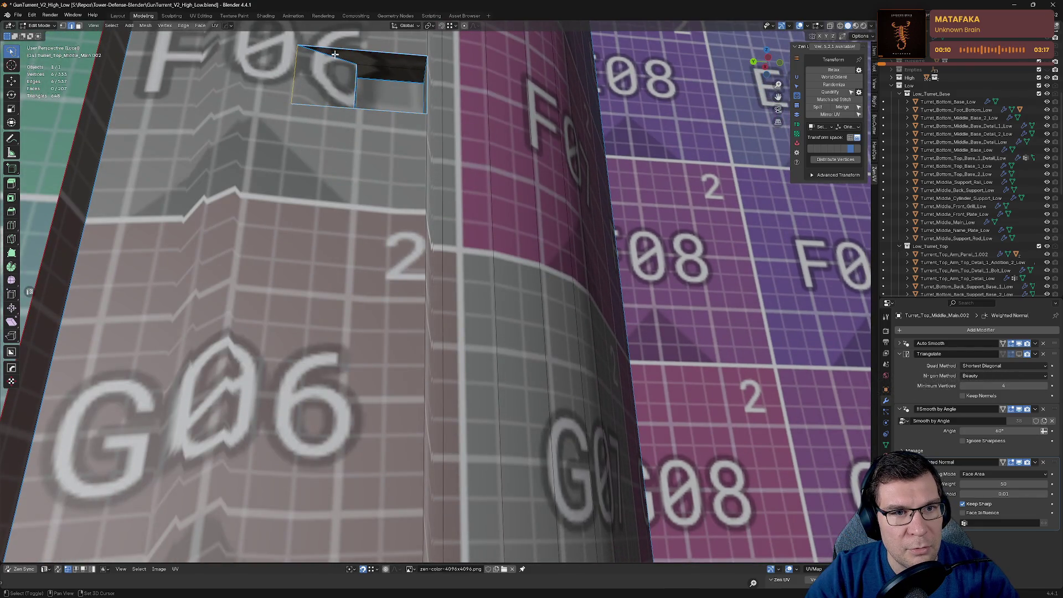
key(alt+q)
click(344, 33)
Step: Mark seams on the H06 cutout's bottom, middle vertical and top edges
mouse_move(444, 444)
shift+middle_down()
mouse_move(444, 474)
mouse_move(442, 207)
shift+middle_up()
scroll(444, 474, down, 3)
scroll(443, 207, up, 5)
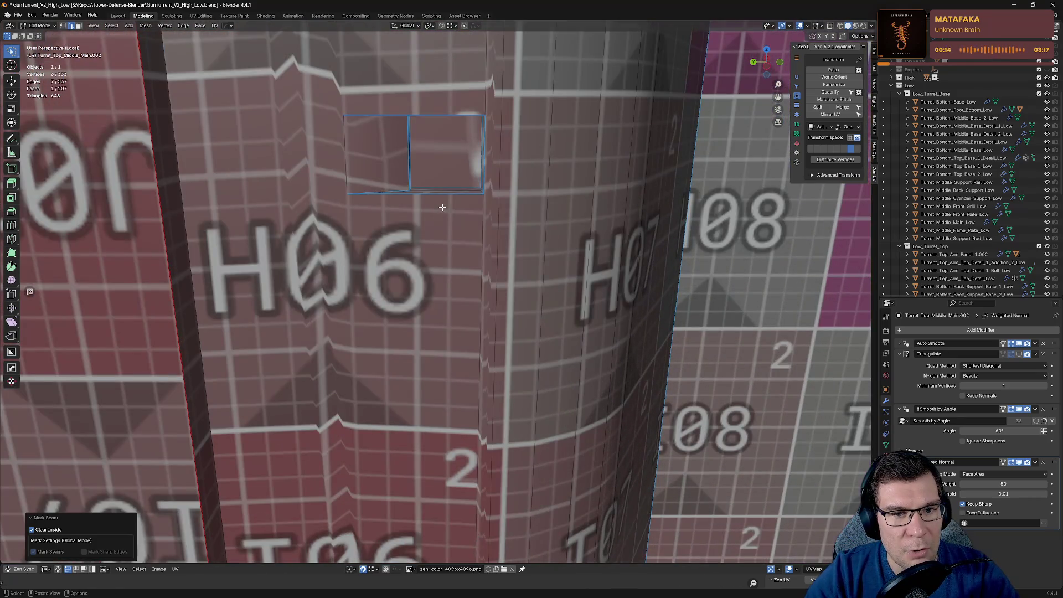
click(431, 194)
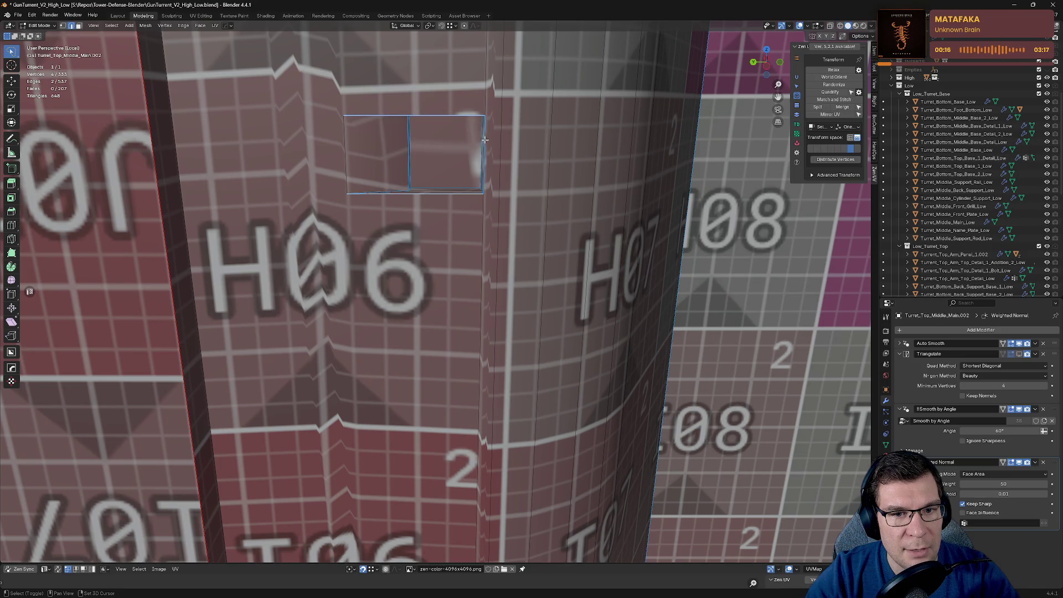
scroll(484, 140, down, 1)
shift+click(380, 147)
shift+click(366, 109)
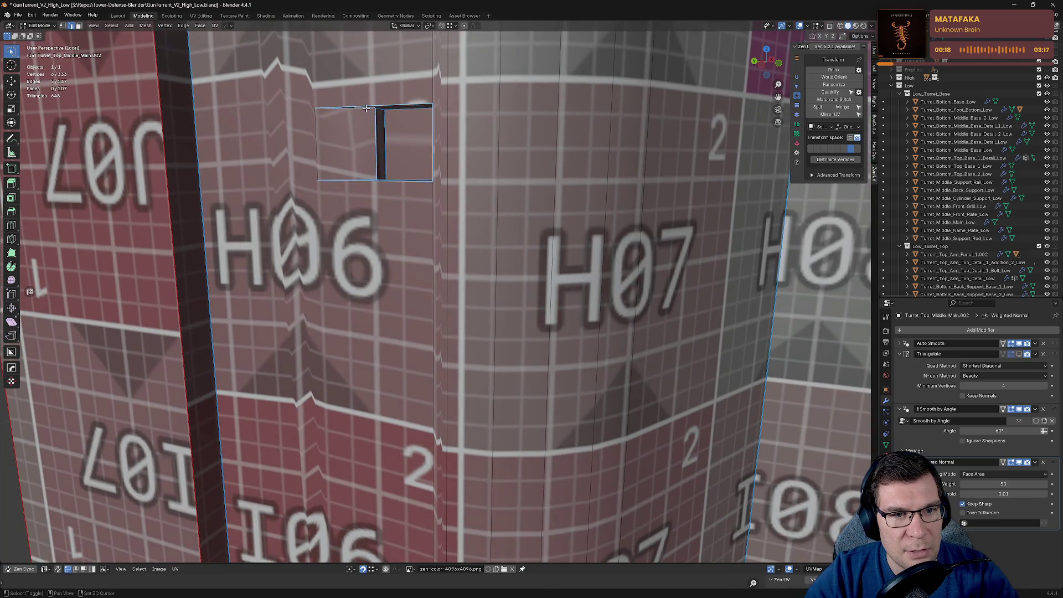
scroll(366, 108, down, 2)
key(alt+q)
click(482, 230)
Step: Mark seams on the I06 cutout's bottom, top, right and vertical recess edges
scroll(475, 244, down, 2)
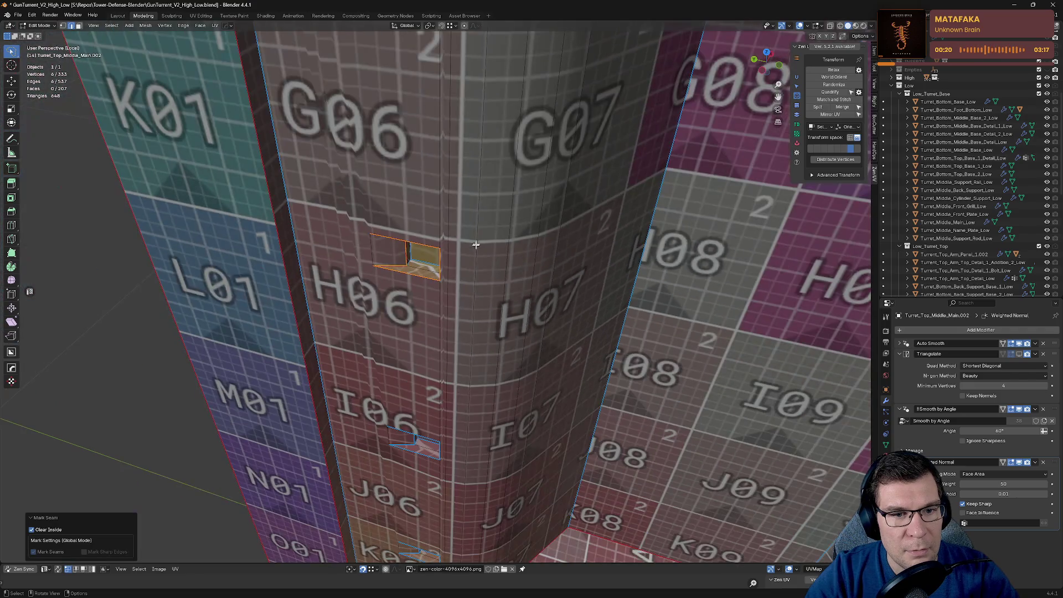
middle_drag(476, 244, 540, 126)
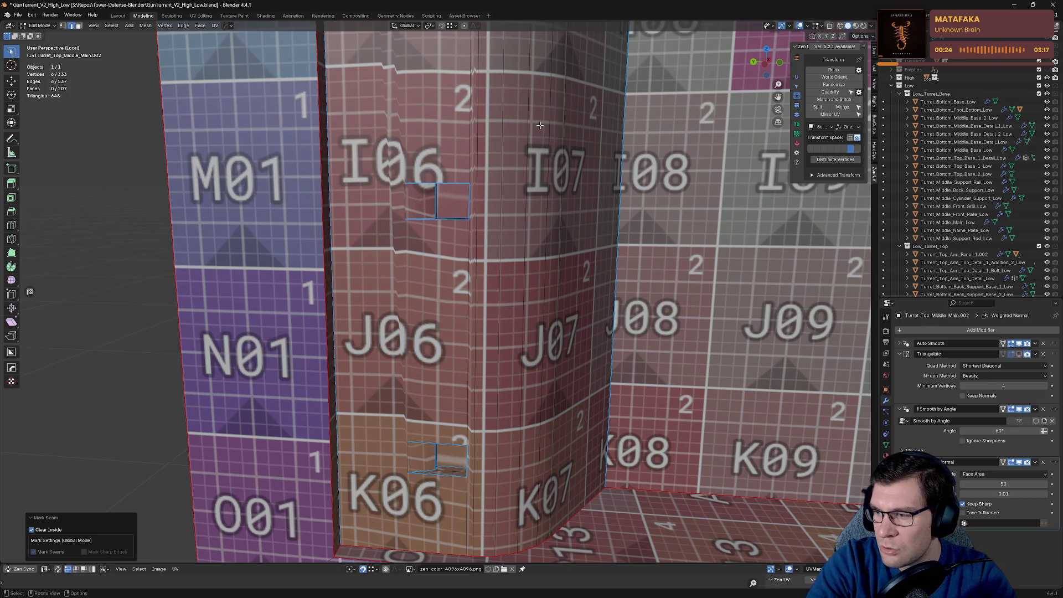
scroll(540, 126, up, 4)
mouse_move(540, 126)
middle_down()
mouse_move(493, 282)
mouse_move(498, 396)
middle_up()
click(499, 400)
shift+click(443, 319)
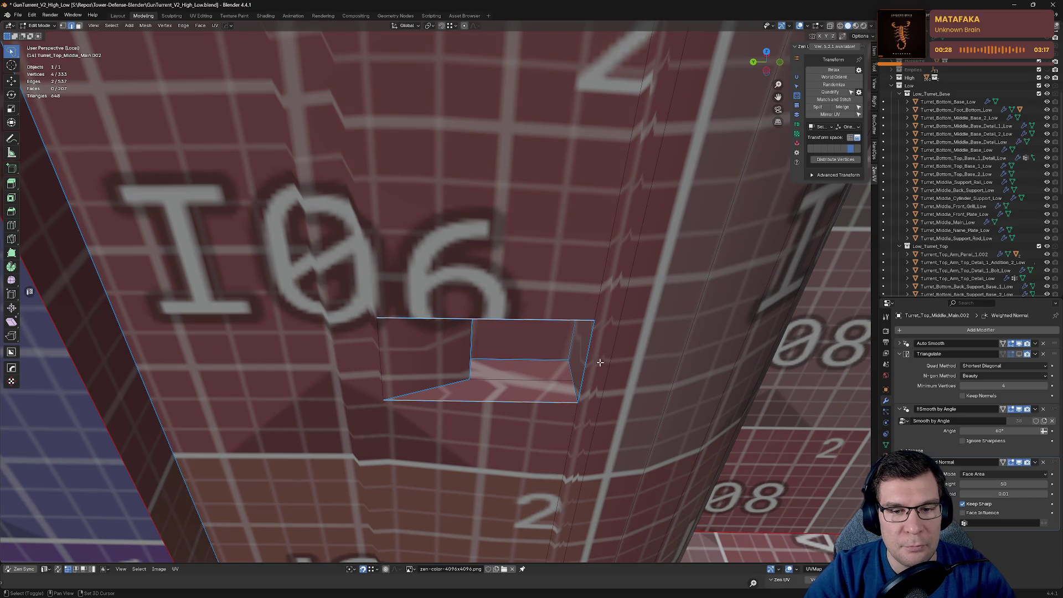
shift+click(588, 378)
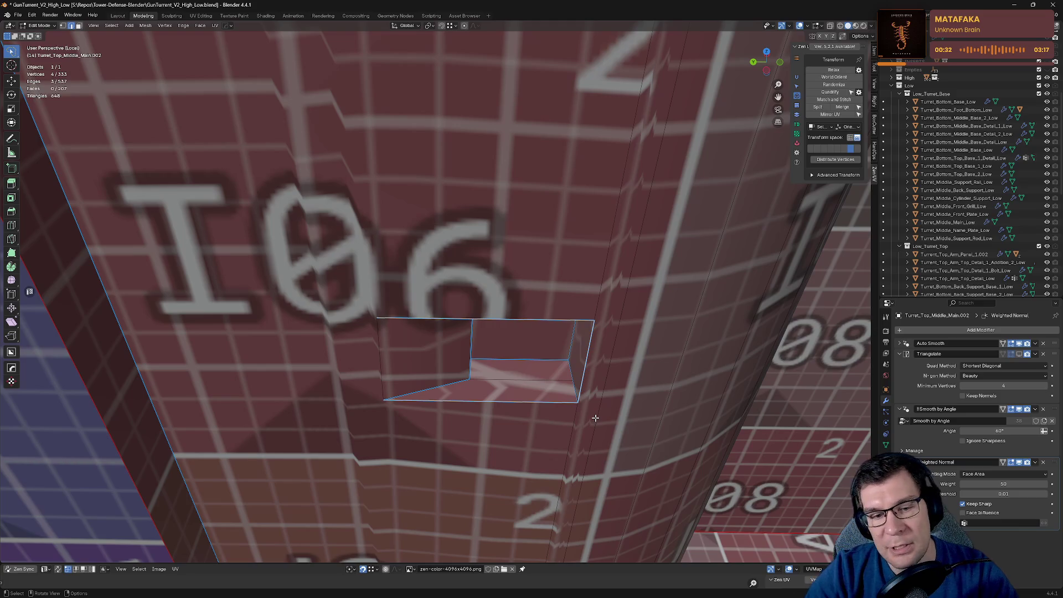
scroll(595, 416, down, 3)
scroll(564, 187, up, 5)
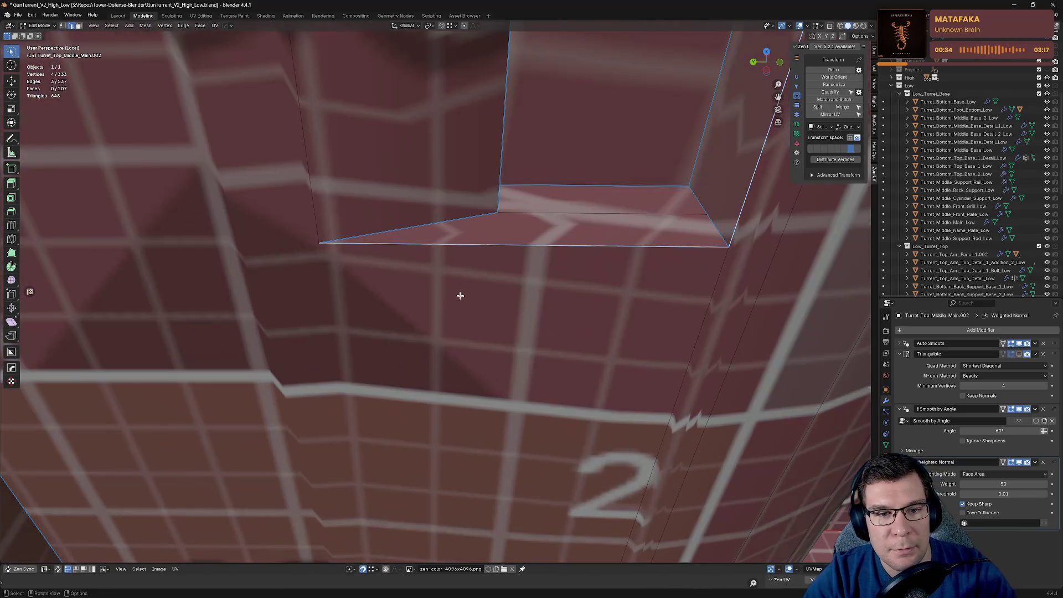
shift+click(508, 133)
middle_drag(574, 318, 440, 236)
key(grave)
click(556, 244)
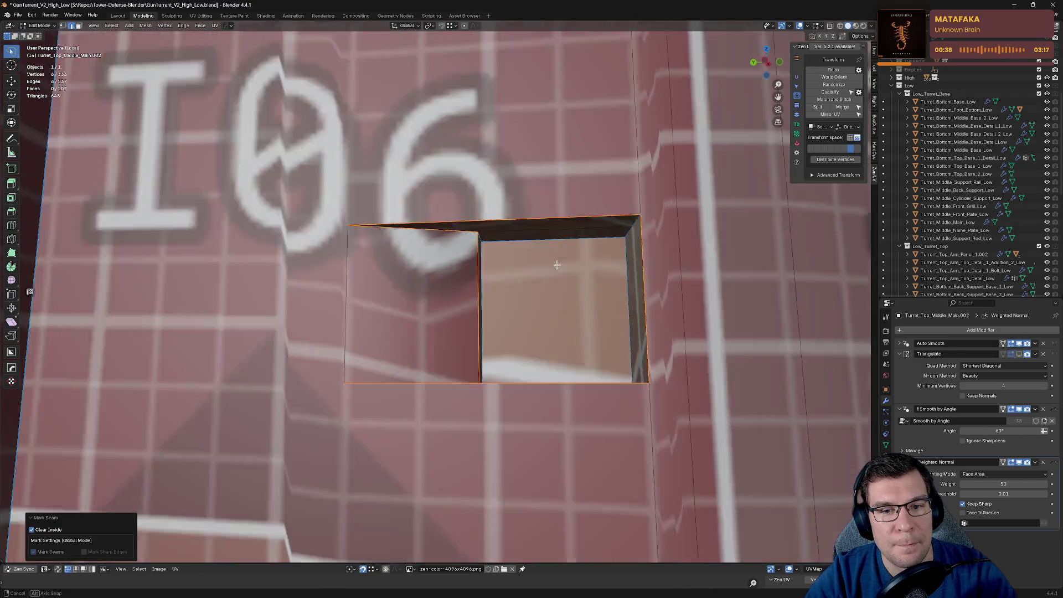
Step: Mark seams on the K06 cutout's bottom and right edges, then review the column
mouse_move(556, 244)
middle_down()
mouse_move(498, 249)
mouse_move(591, 198)
mouse_move(525, 288)
middle_up()
scroll(592, 362, up, 5)
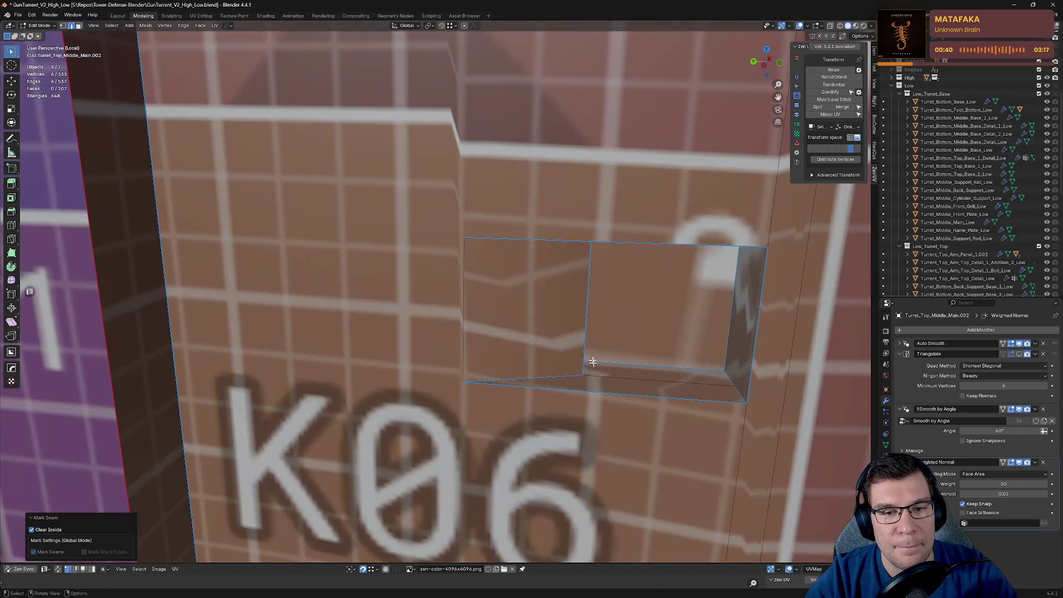
click(615, 388)
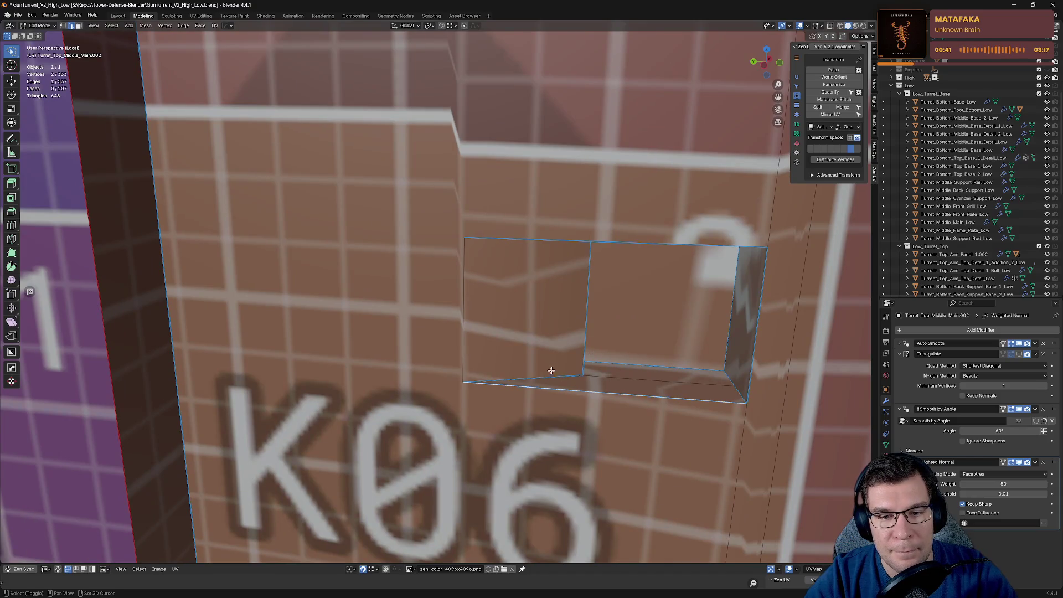
shift+click(751, 354)
mouse_move(682, 406)
middle_down()
mouse_move(571, 443)
mouse_move(540, 430)
middle_up()
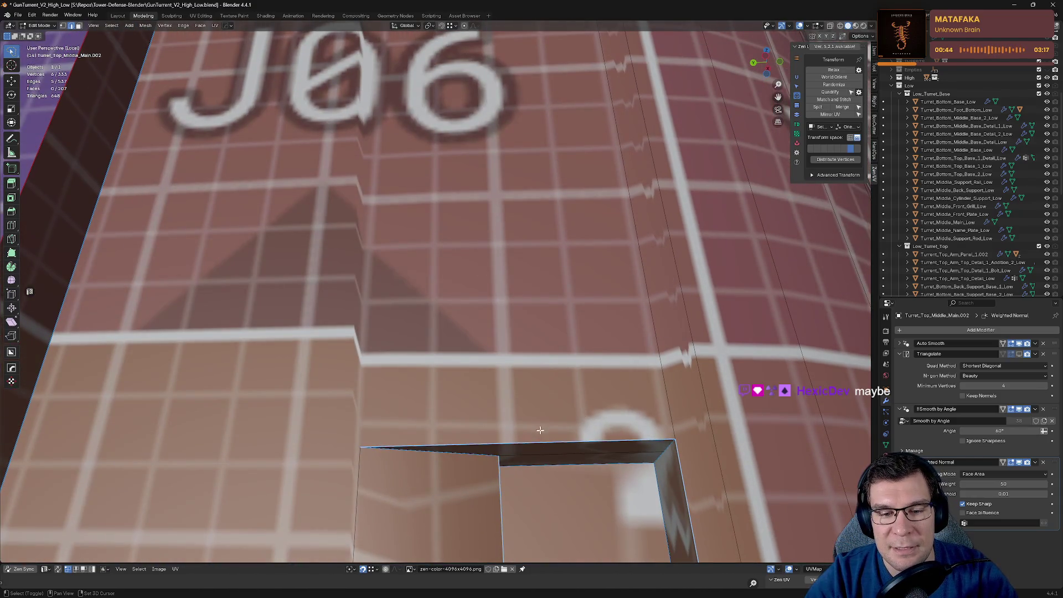
middle_drag(448, 458, 611, 317)
key(alt+grave)
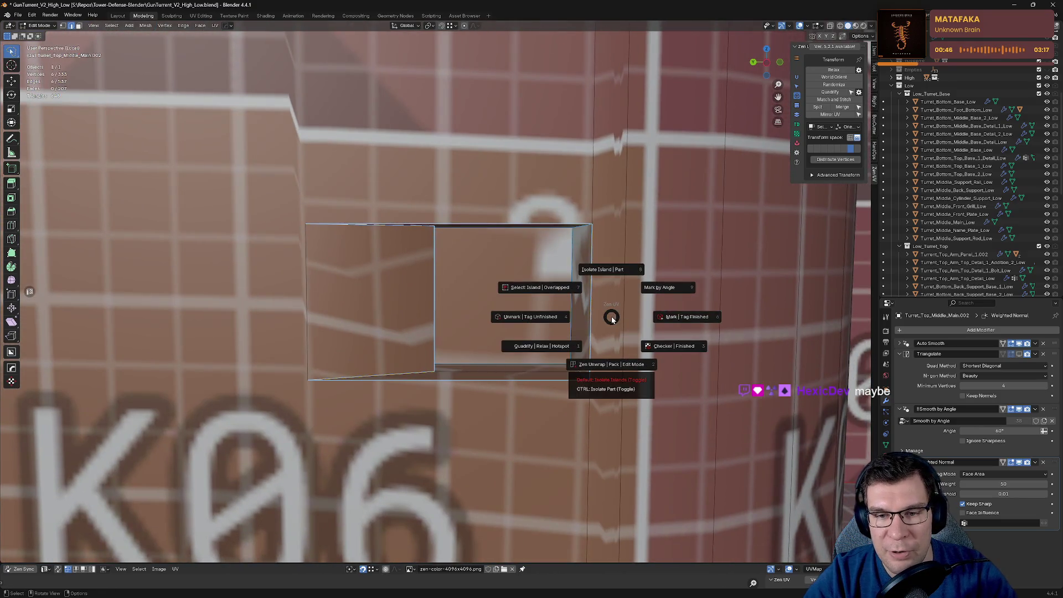
click(665, 318)
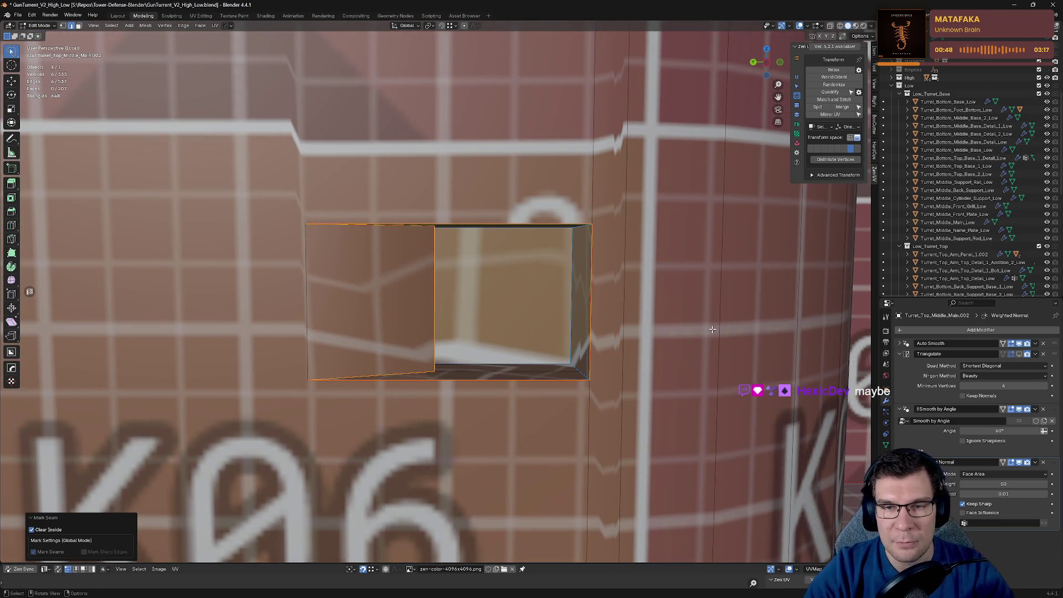
scroll(658, 394, down, 5)
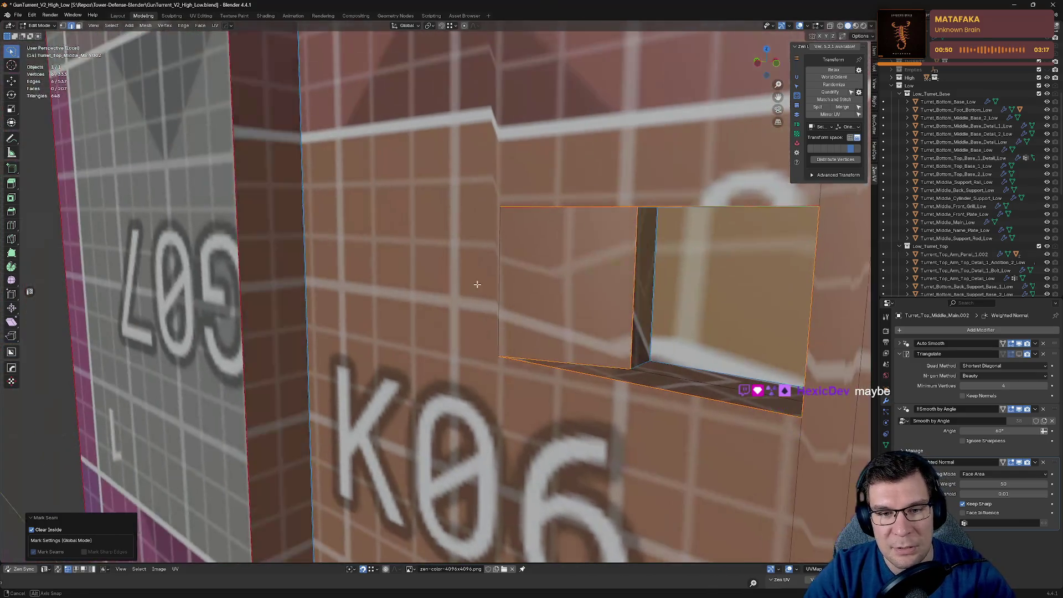
mouse_move(657, 394)
middle_down()
mouse_move(695, 463)
mouse_move(619, 248)
middle_up()
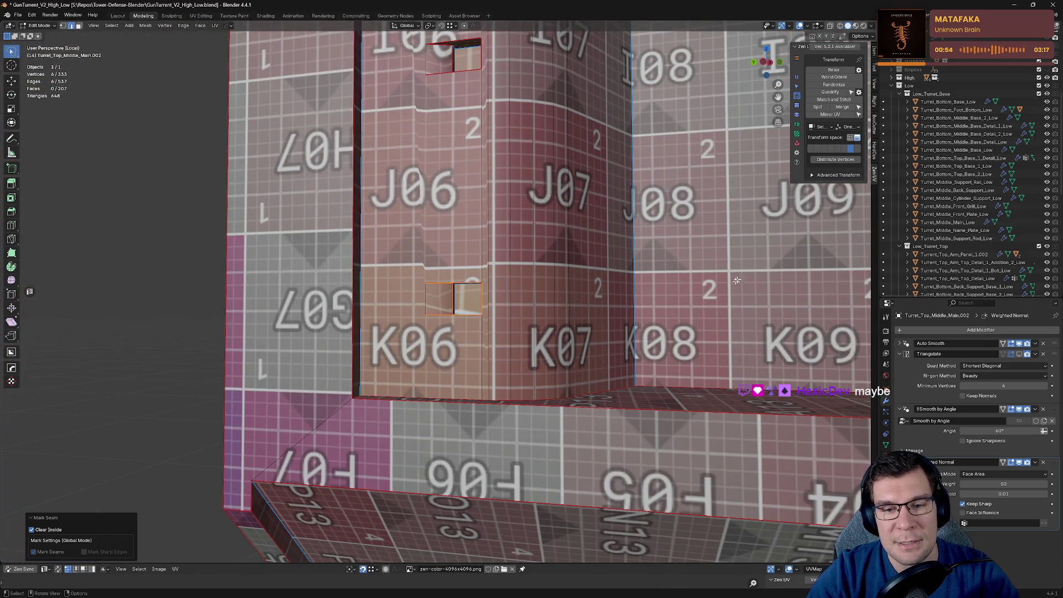
Step: Mark seams around the next hole's top, left, bottom and middle vertical edges
shift+middle_drag(736, 280, 306, 283)
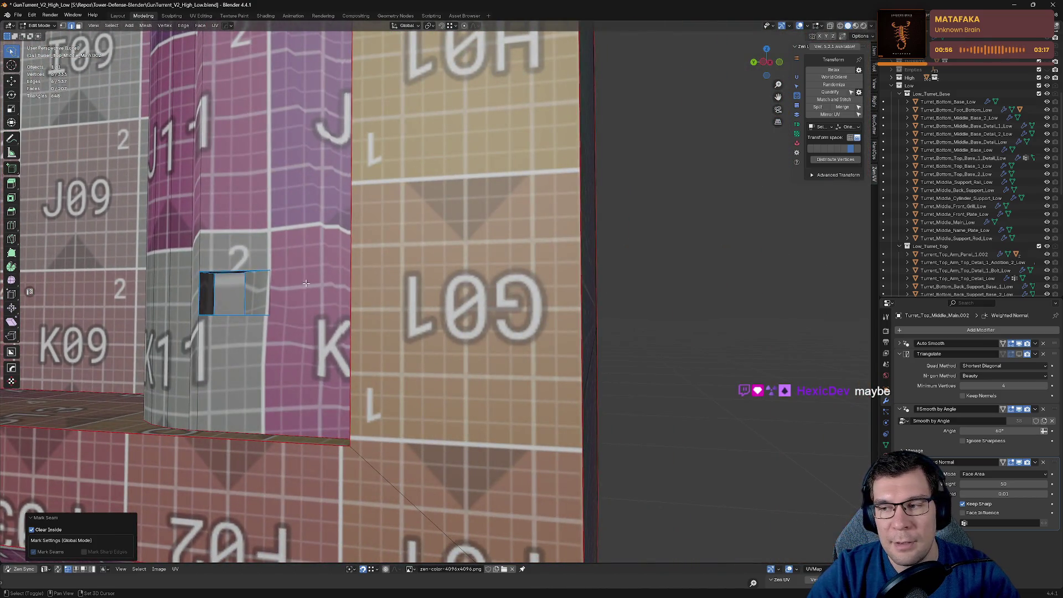
key(KP_Decimal)
scroll(465, 266, up, 5)
click(465, 265)
shift+click(407, 352)
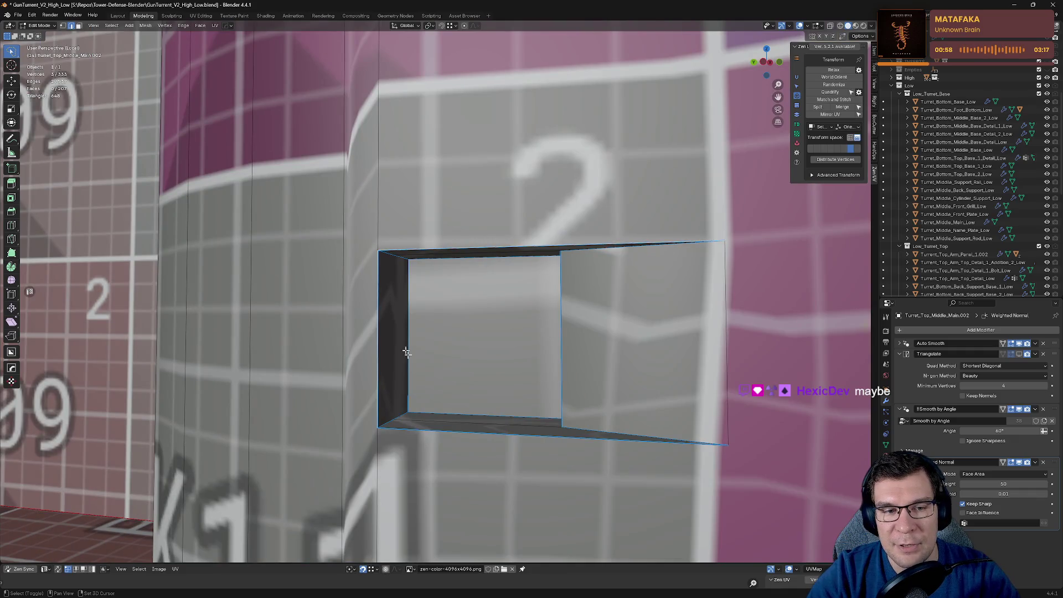
shift+click(464, 433)
shift+click(576, 432)
shift+click(562, 387)
mouse_move(562, 388)
middle_down()
mouse_move(646, 245)
mouse_move(570, 166)
mouse_move(558, 107)
mouse_move(438, 408)
middle_up()
key(KP_Decimal)
key(alt+q)
click(588, 237)
Step: Seam the following cutout along one edge and its diagonal lower edge
click(440, 376)
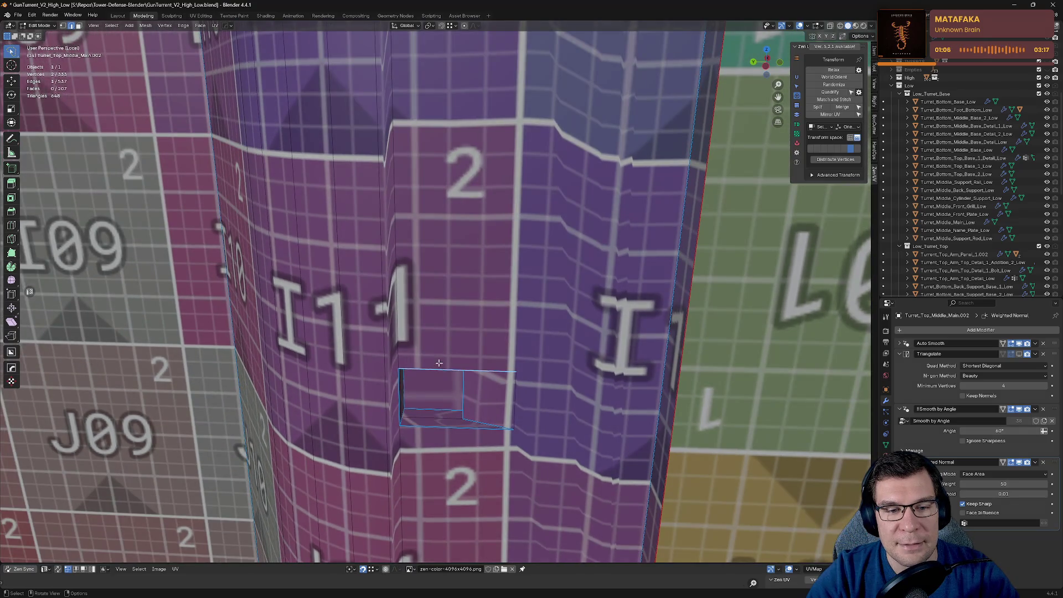
shift+click(486, 427)
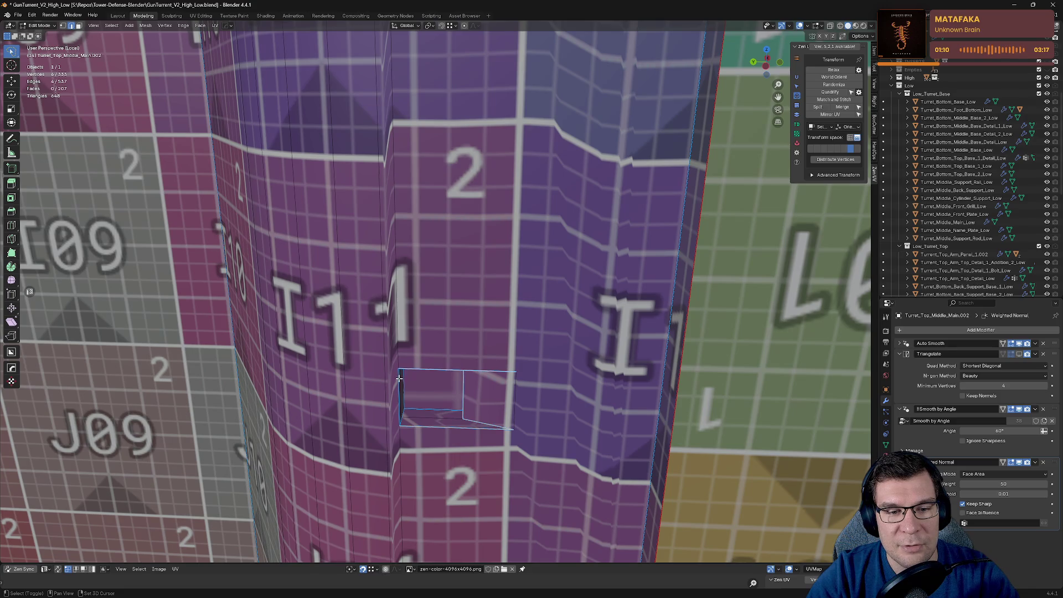
middle_drag(399, 378, 475, 292)
key(t)
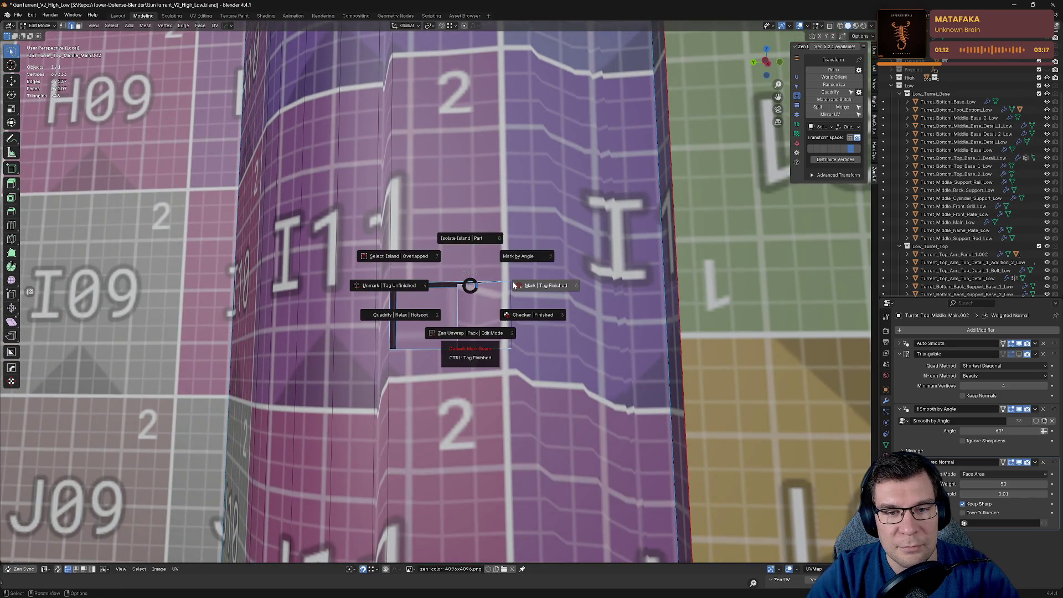
click(514, 285)
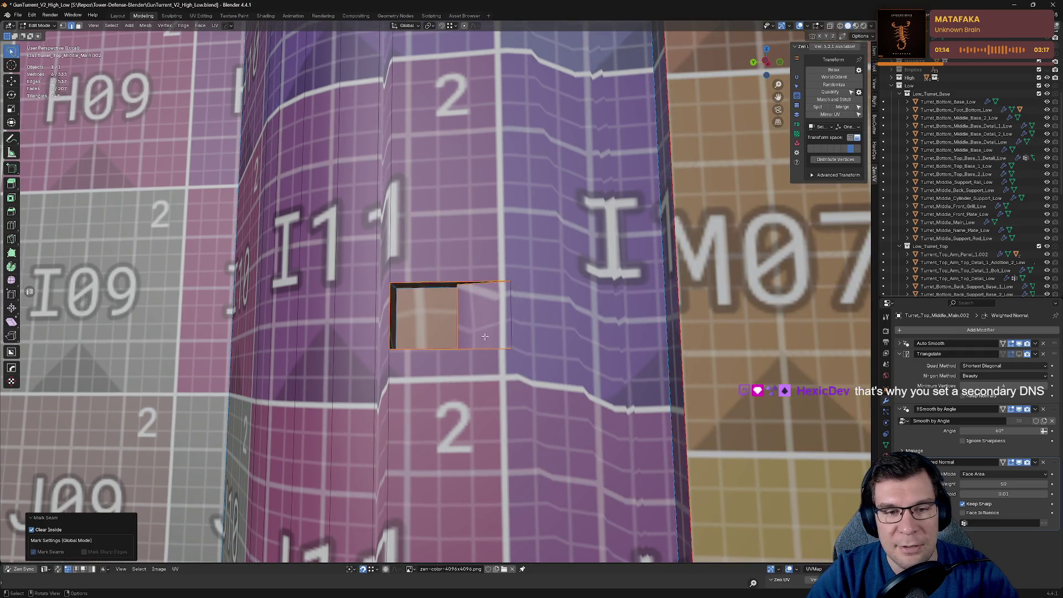
Step: Seam the next hole's bottom, left and two top edges
middle_drag(484, 335, 516, 285)
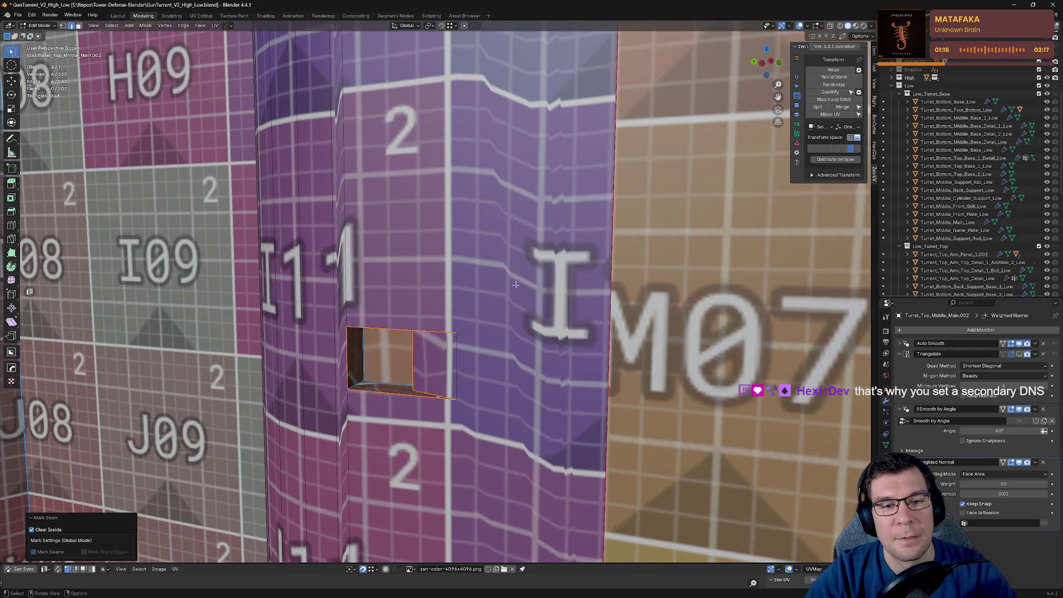
scroll(515, 285, down, 3)
scroll(455, 313, up, 6)
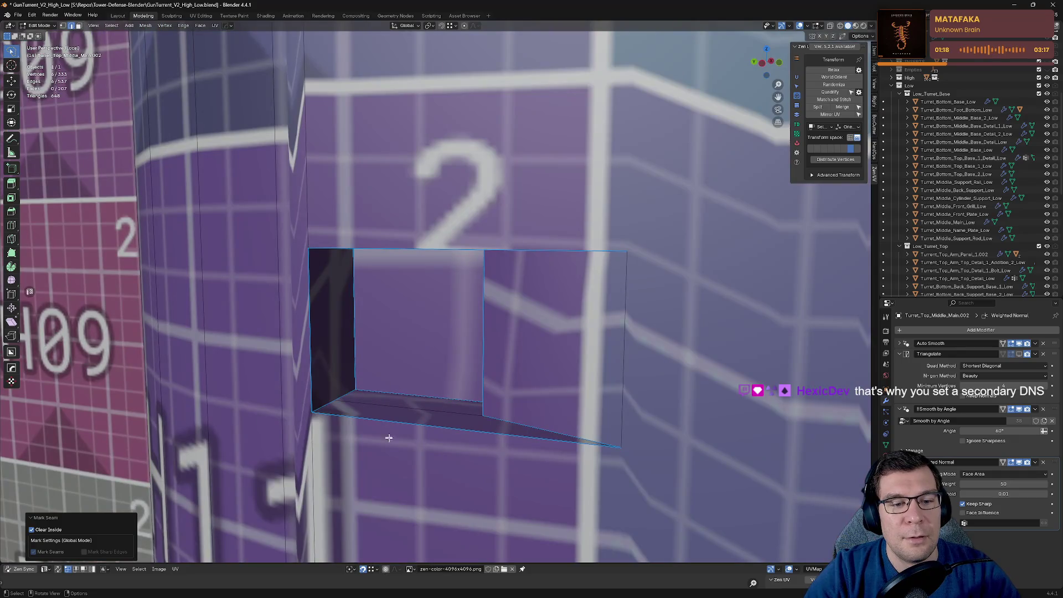
click(389, 437)
shift+click(324, 326)
shift+click(412, 250)
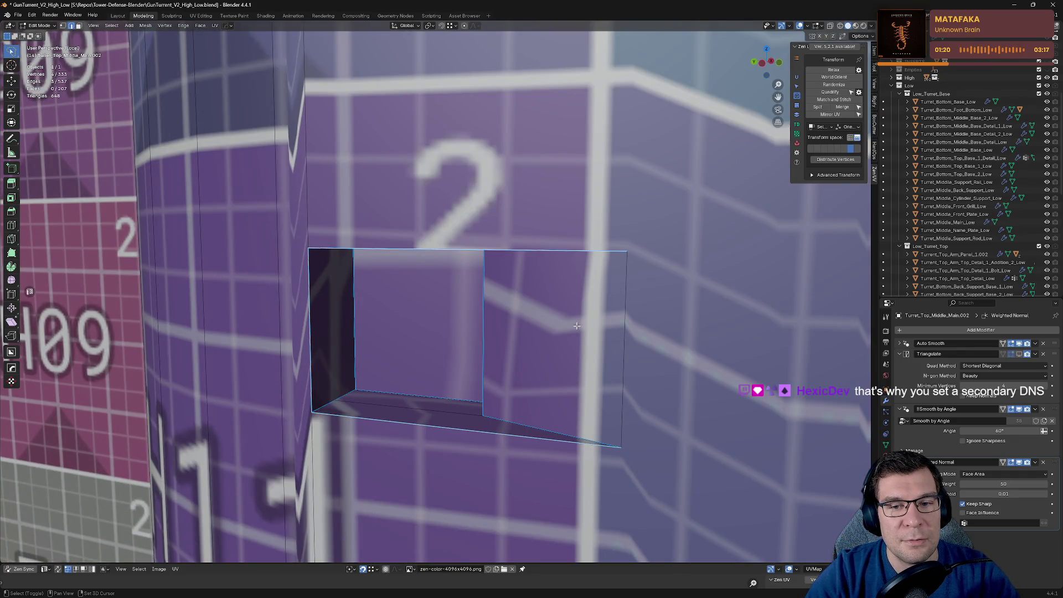
mouse_move(488, 353)
middle_down()
mouse_move(532, 310)
mouse_move(492, 265)
middle_up()
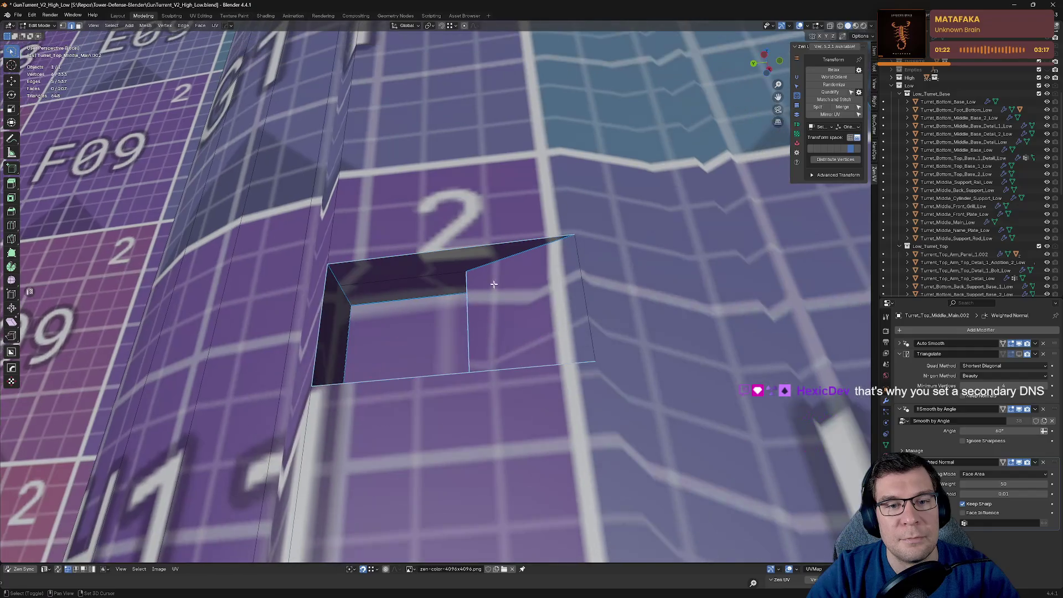
shift+click(492, 265)
key(alt+e)
click(627, 266)
Step: Mark seams on the F11 cutout's top, bottom and side edges
mouse_move(628, 266)
middle_down()
mouse_move(565, 308)
mouse_move(436, 342)
middle_up()
scroll(565, 309, up, 2)
click(435, 339)
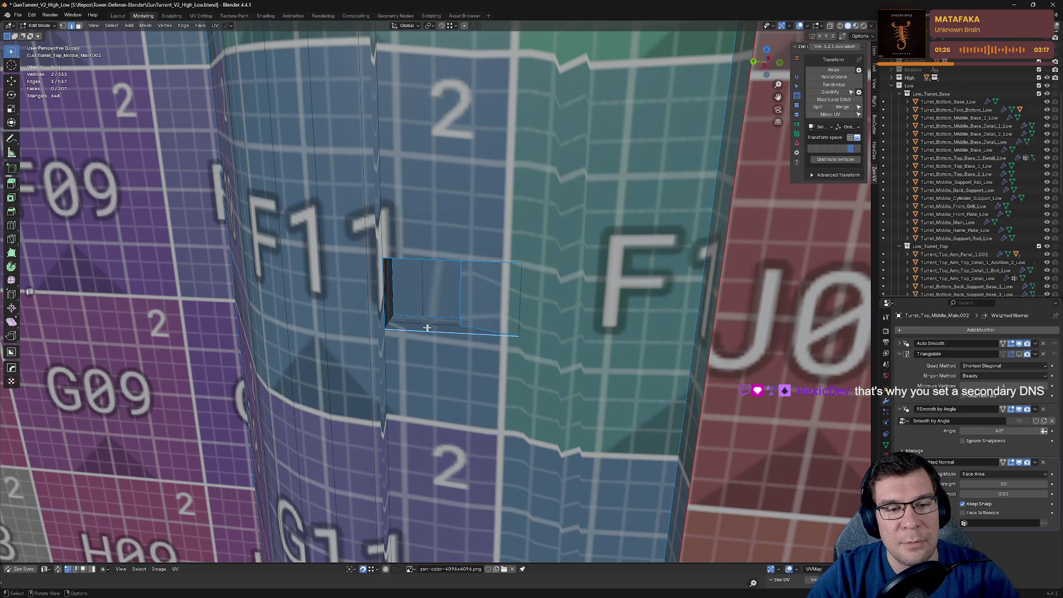
shift+click(420, 251)
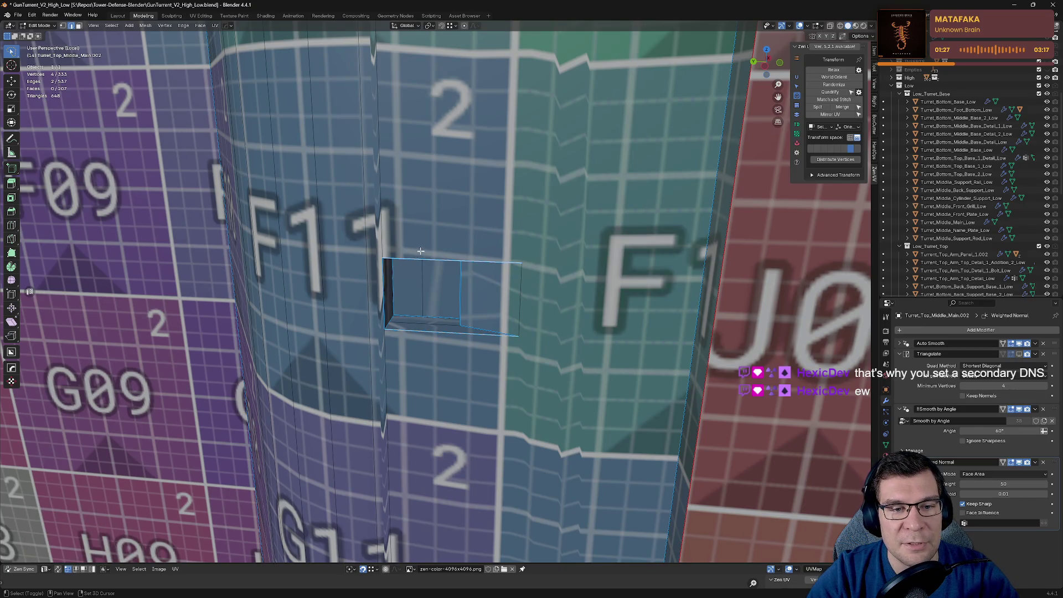
shift+click(460, 293)
middle_drag(460, 293, 508, 202)
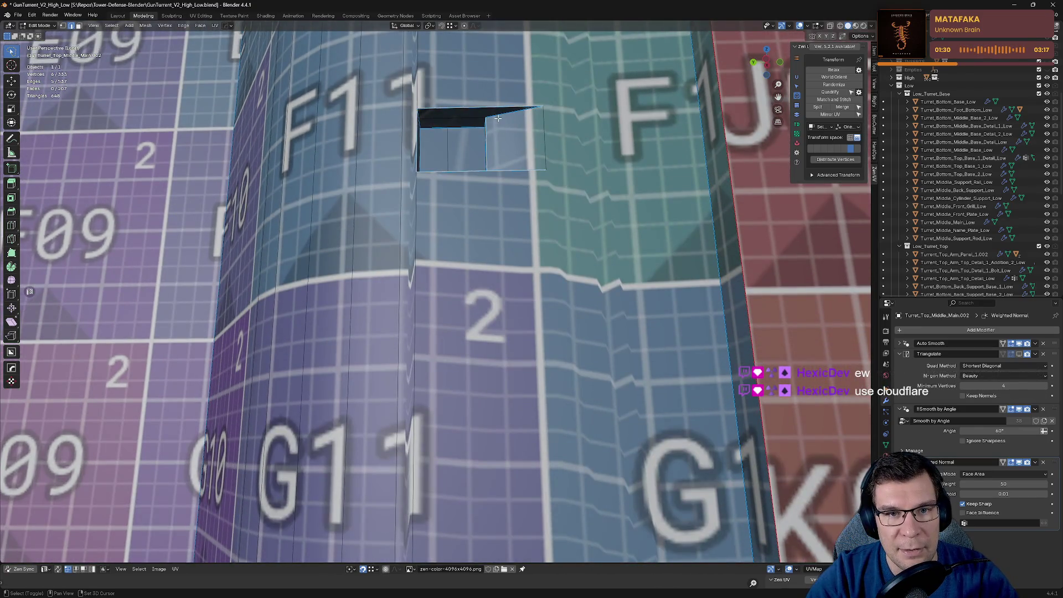
key(alt+v)
click(548, 125)
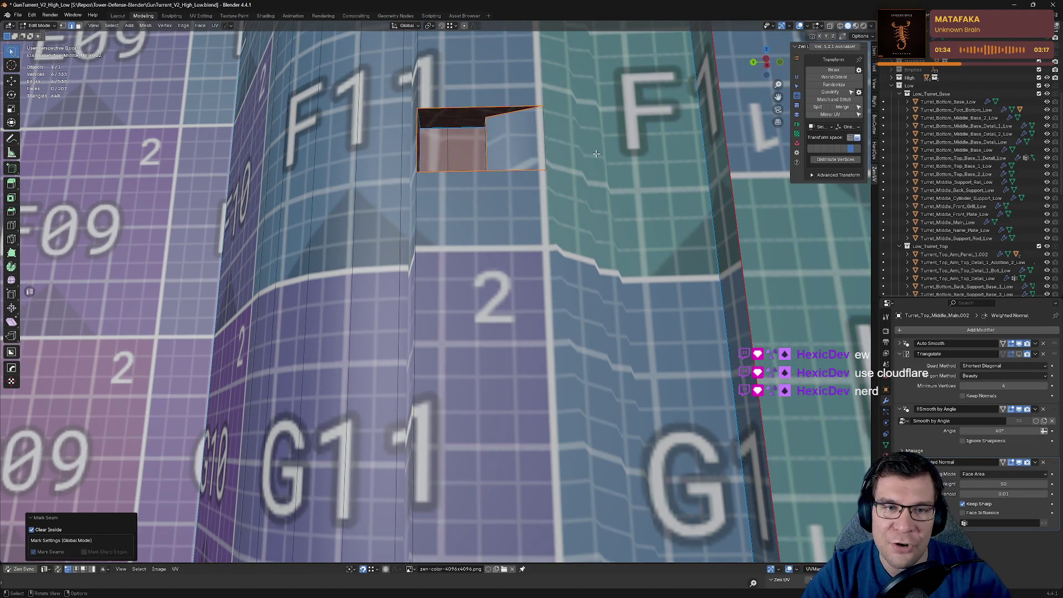
Step: Seam the cutout near E11 along its left, middle and top edges
middle_drag(581, 131, 576, 4)
scroll(564, 301, up, 4)
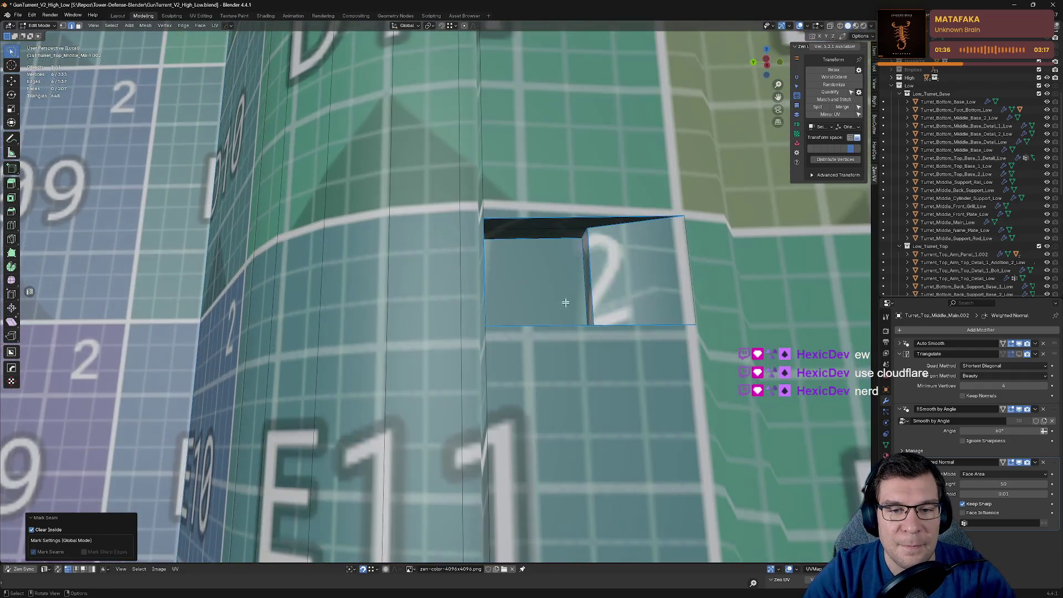
click(540, 248)
shift+click(489, 239)
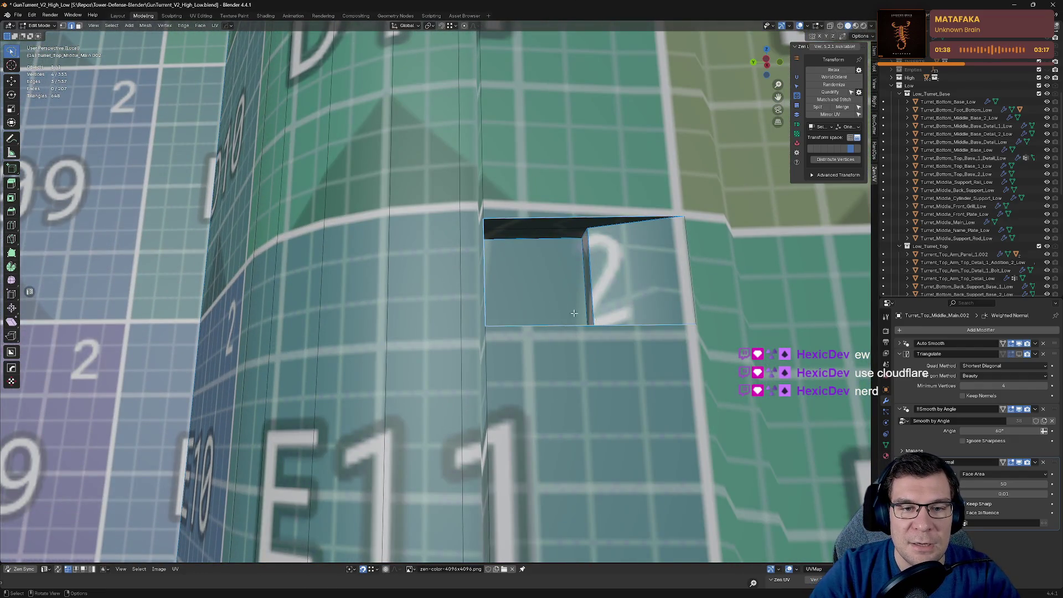
shift+click(646, 235)
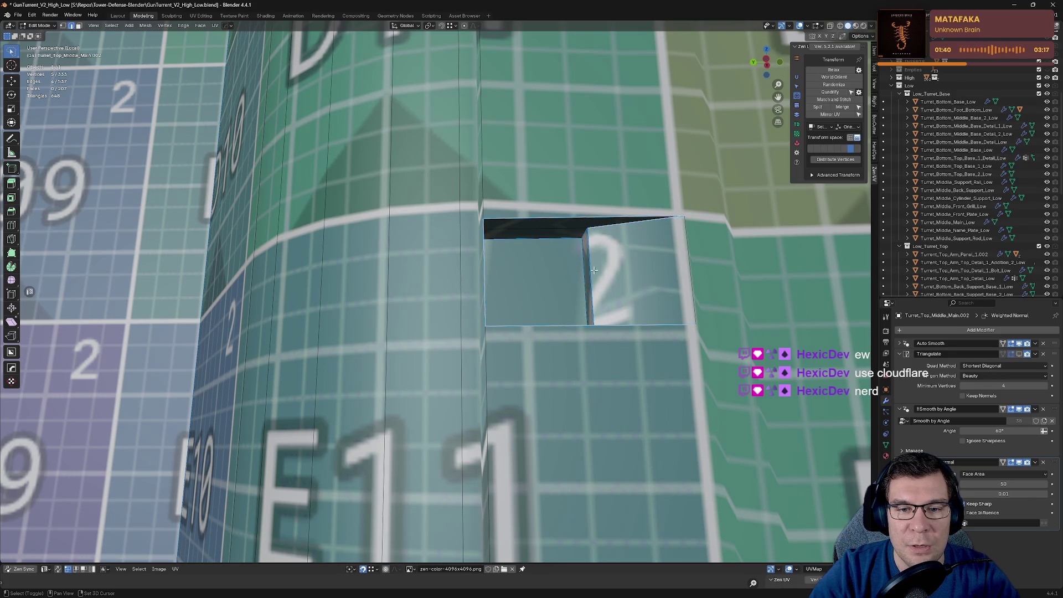
shift+click(594, 270)
scroll(594, 270, down, 3)
key(alt+e)
click(679, 394)
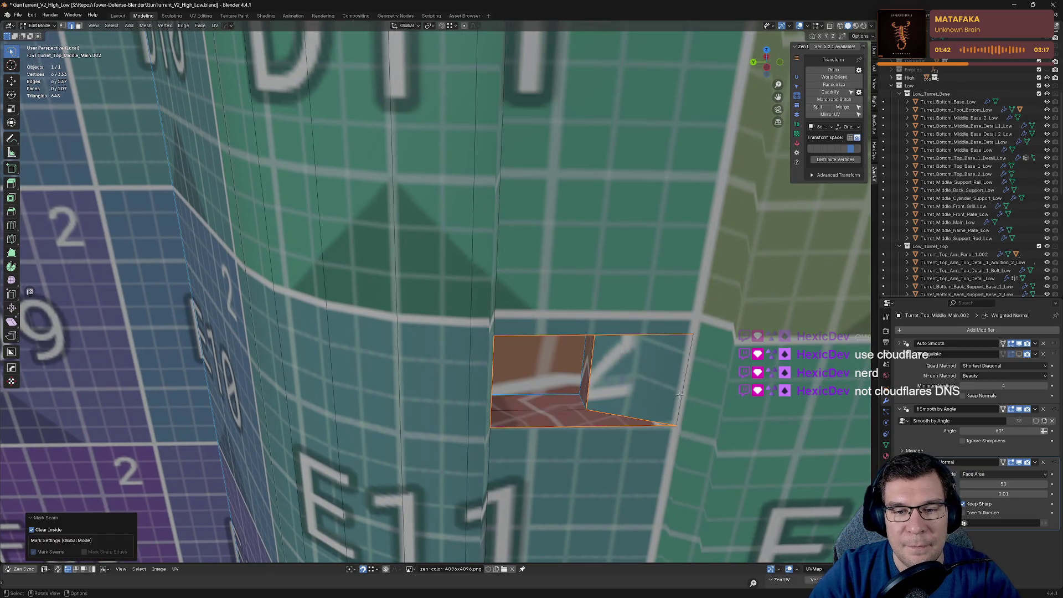
Step: Seam the C11 hole's upper-left and upper edges
middle_drag(679, 395, 640, 347)
shift+middle_drag(548, 170, 680, 159)
click(503, 153)
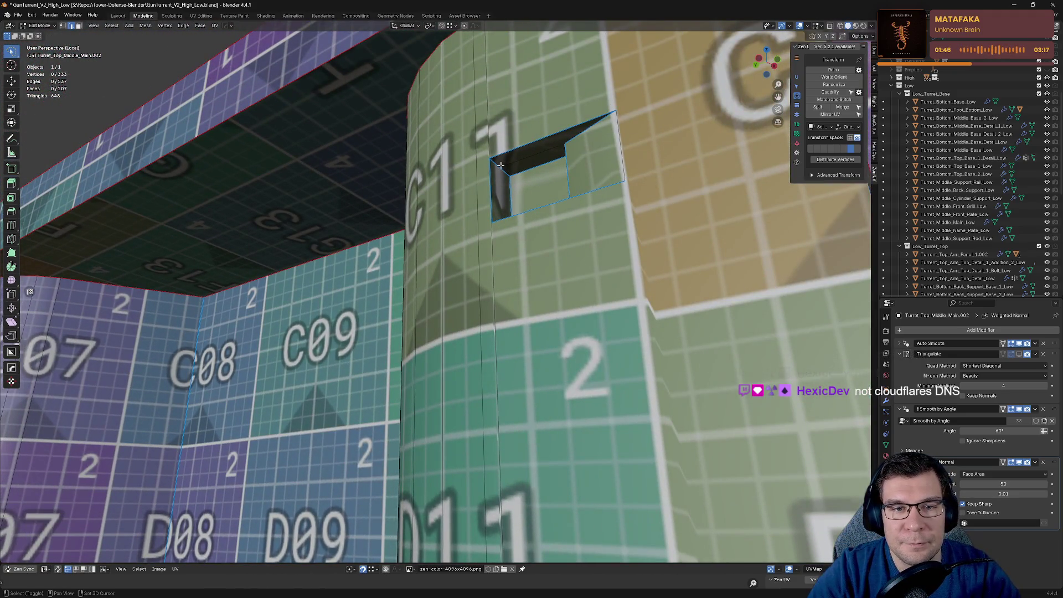
shift+click(567, 150)
mouse_move(567, 150)
middle_down()
mouse_move(632, 190)
mouse_move(674, 185)
mouse_move(680, 165)
middle_up()
key(alt+z)
click(710, 198)
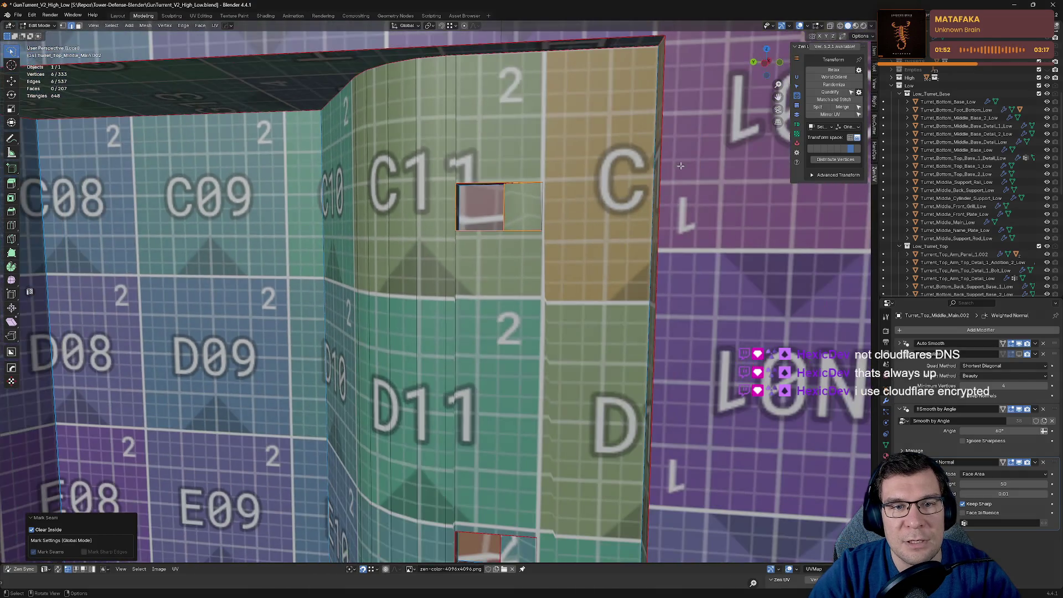
Step: Look over the C11/D11 wall from above and the front, then deselect all edges
middle_drag(501, 160, 623, 202)
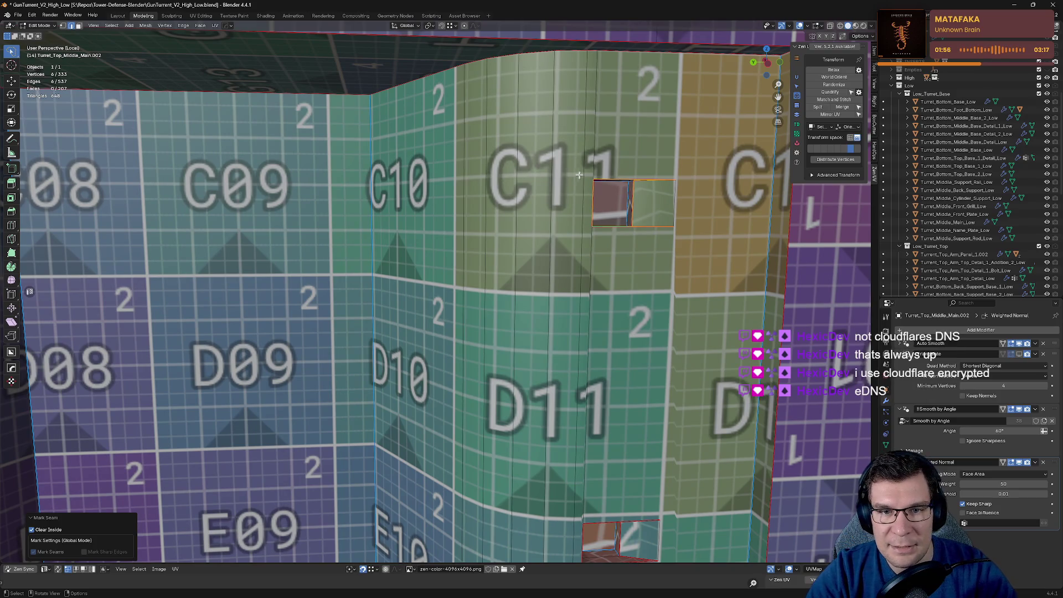
scroll(618, 171, down, 4)
middle_drag(620, 169, 625, 154)
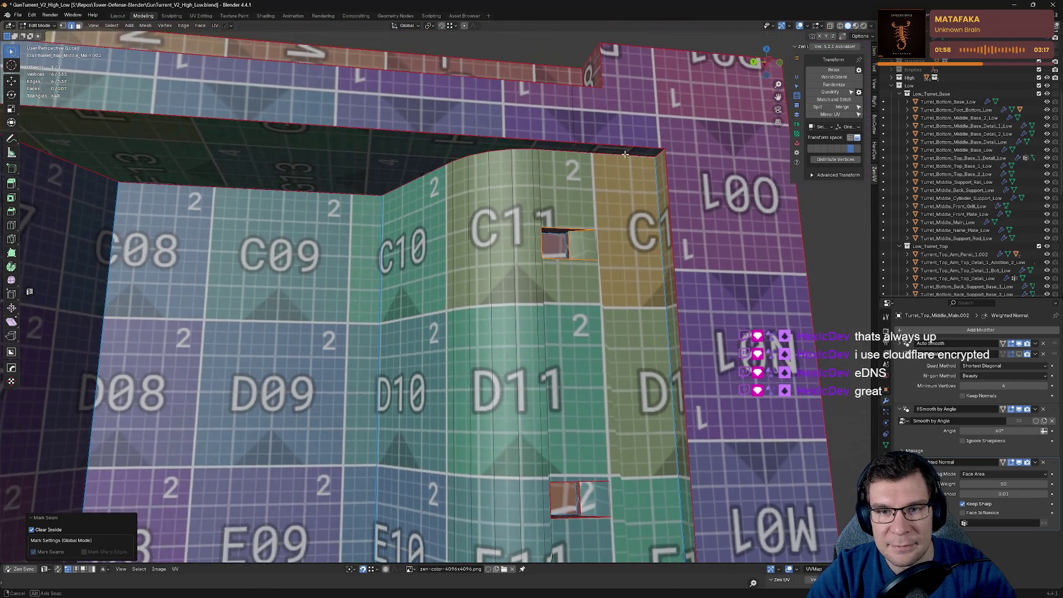
mouse_move(636, 487)
middle_down()
mouse_move(626, 269)
mouse_move(675, 293)
mouse_move(536, 276)
mouse_move(518, 235)
middle_up()
key(alt+a)
click(535, 277)
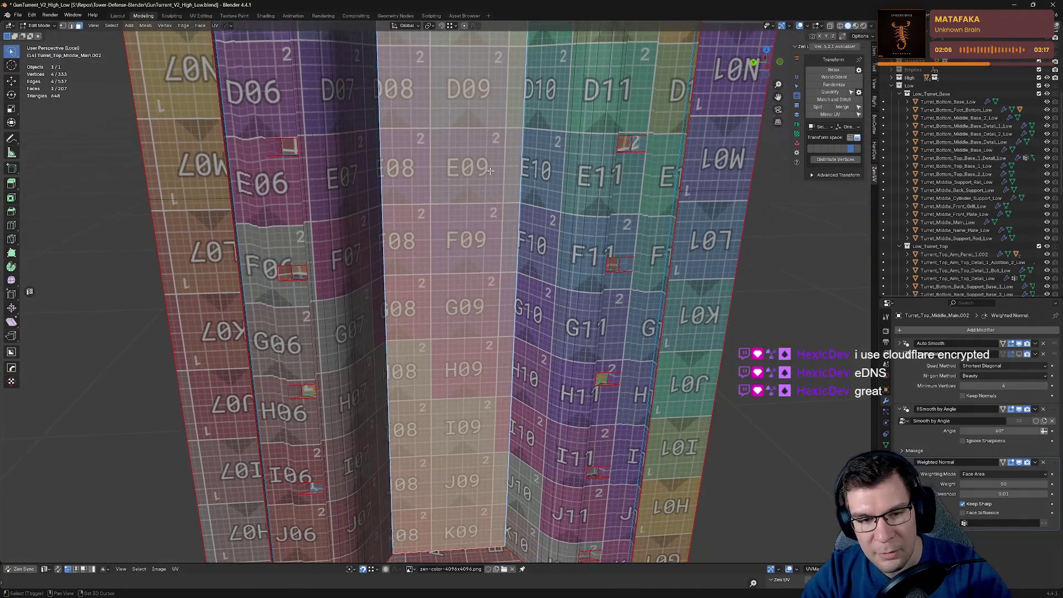
scroll(518, 235, down, 1)
scroll(580, 290, down, 2)
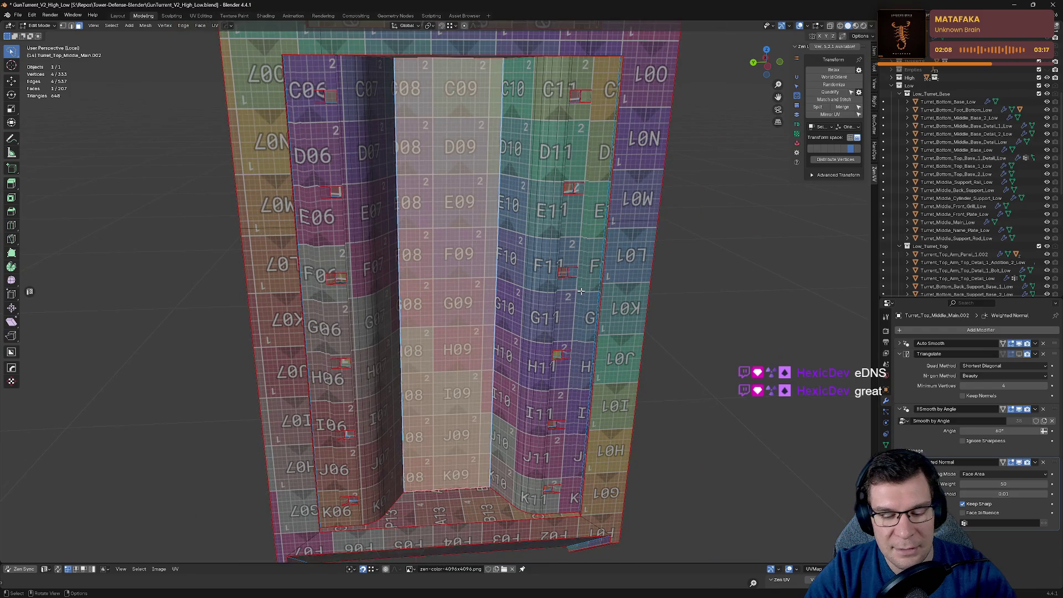
key(ctrl+l)
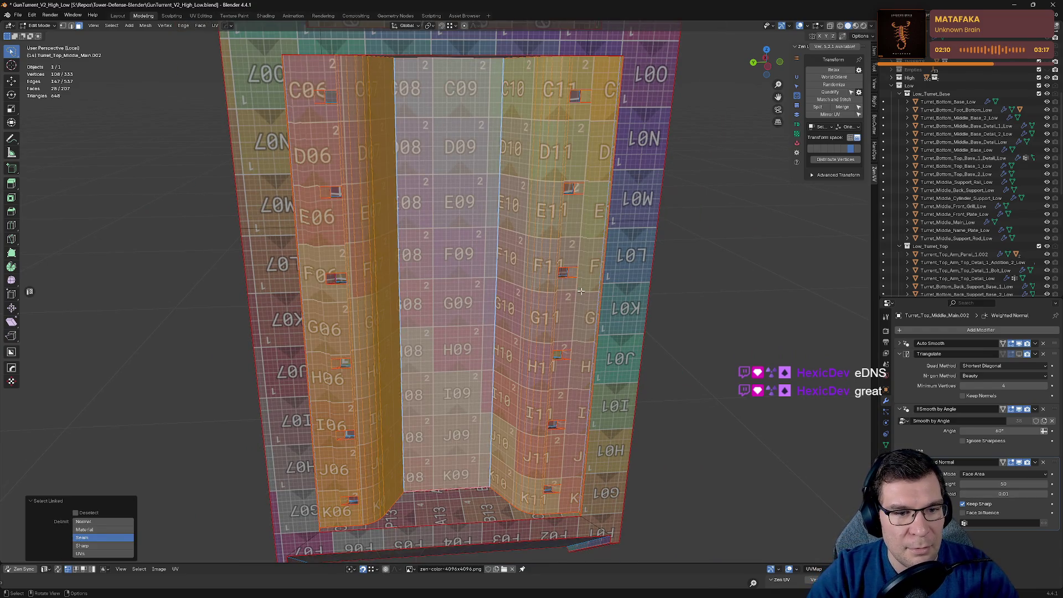
key(g)
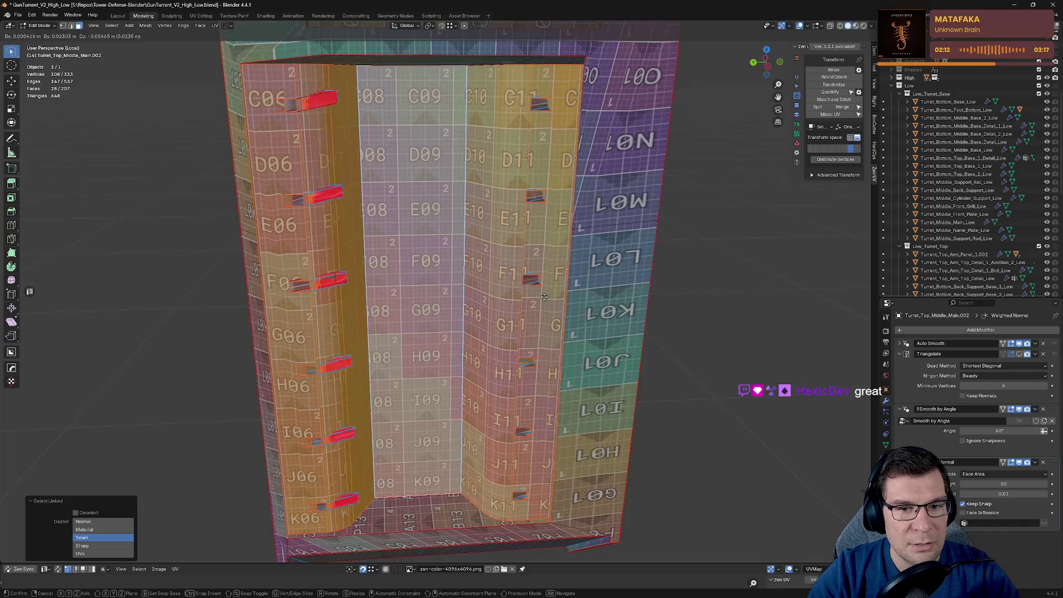
alt+middle_drag(572, 304, 659, 306)
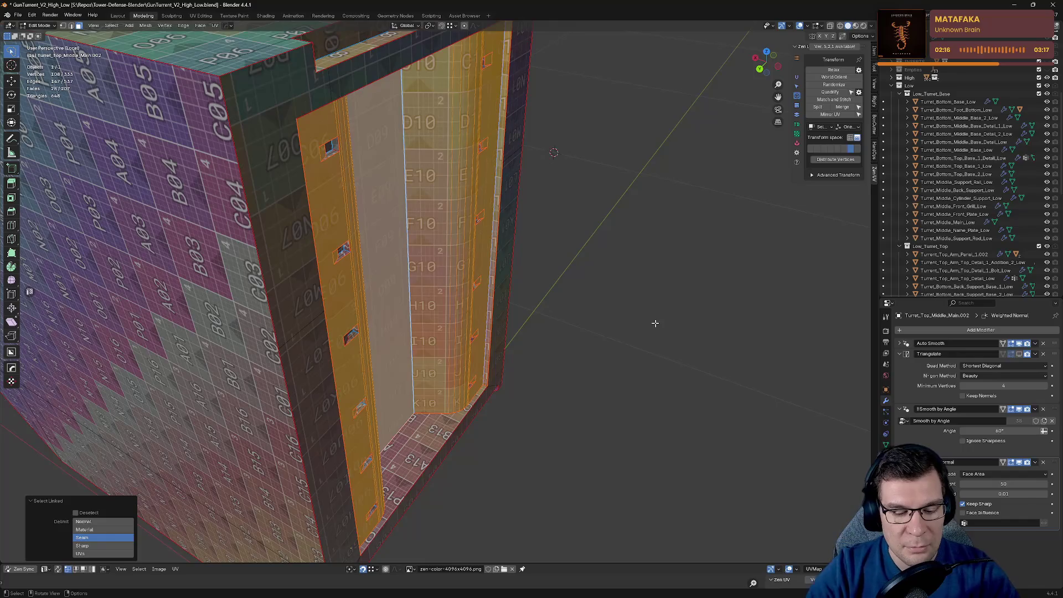
key(x)
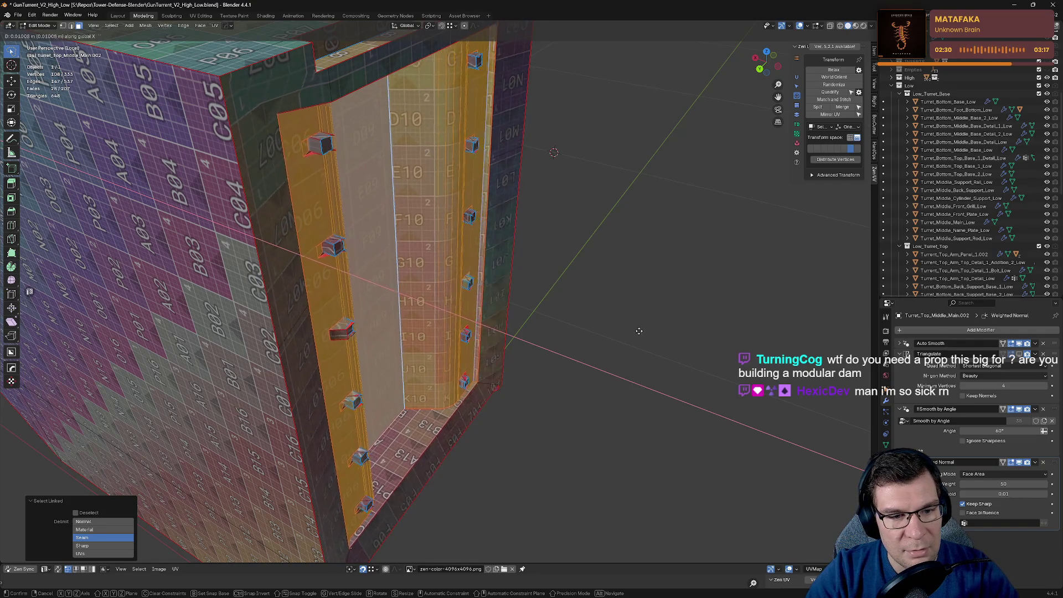
click(634, 331)
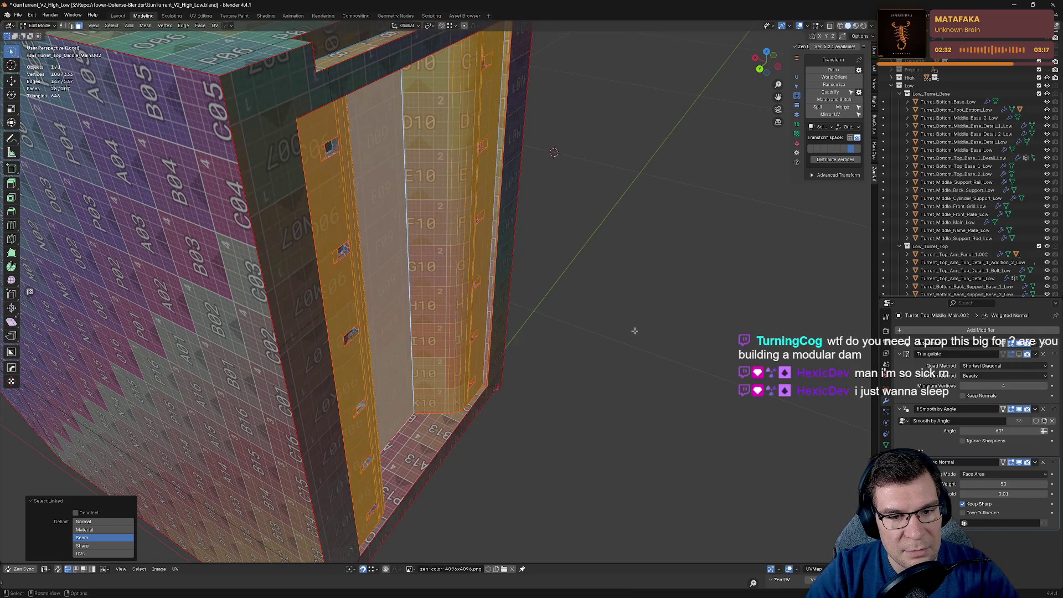
middle_drag(631, 330, 526, 325)
click(526, 325)
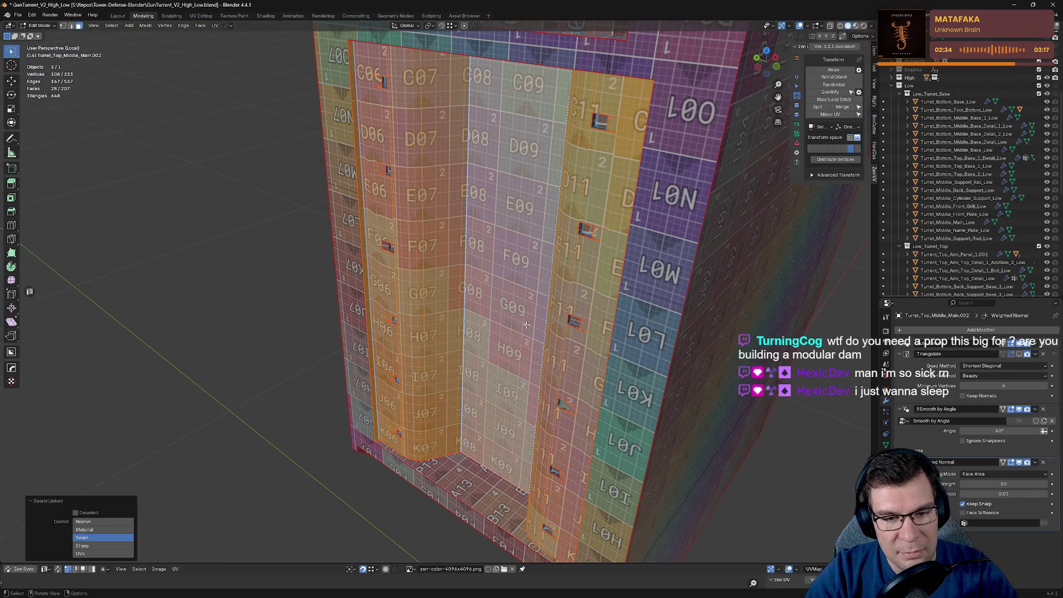
key(g)
key(x)
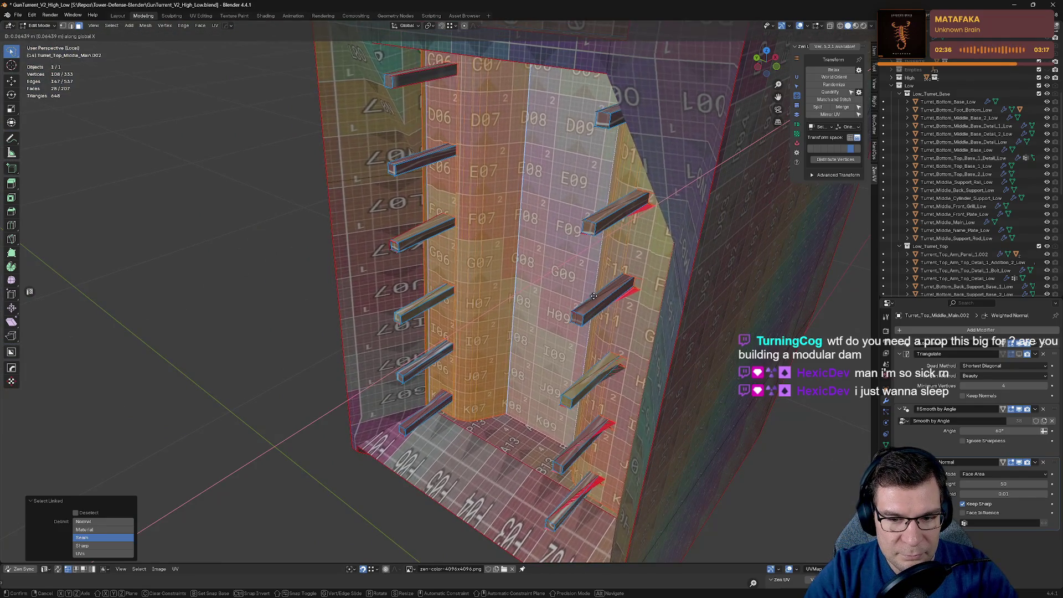
key(Escape)
middle_drag(592, 299, 685, 285)
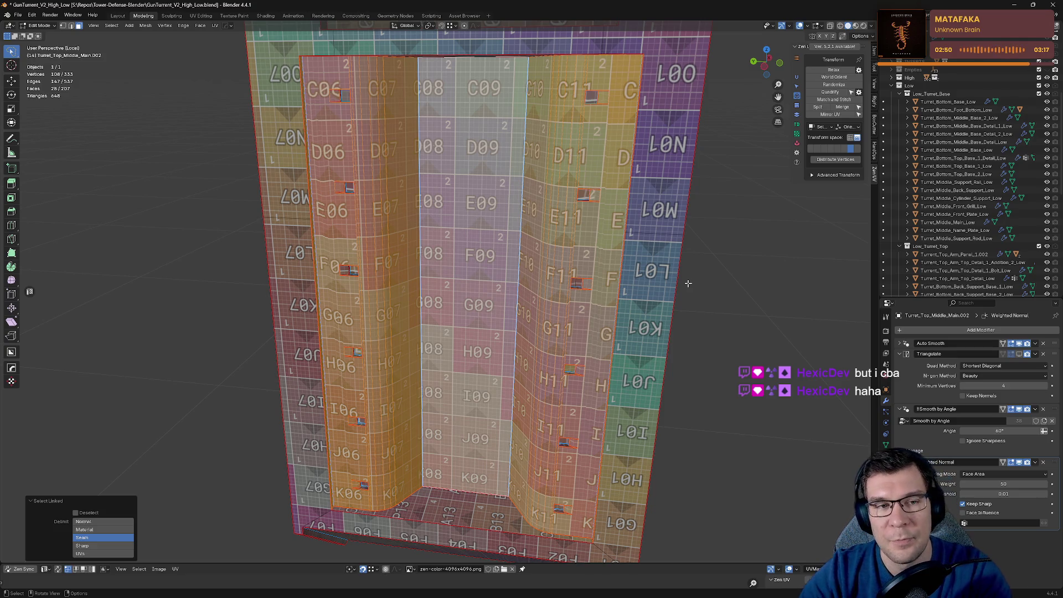
scroll(386, 226, down, 6)
middle_drag(386, 225, 567, 215)
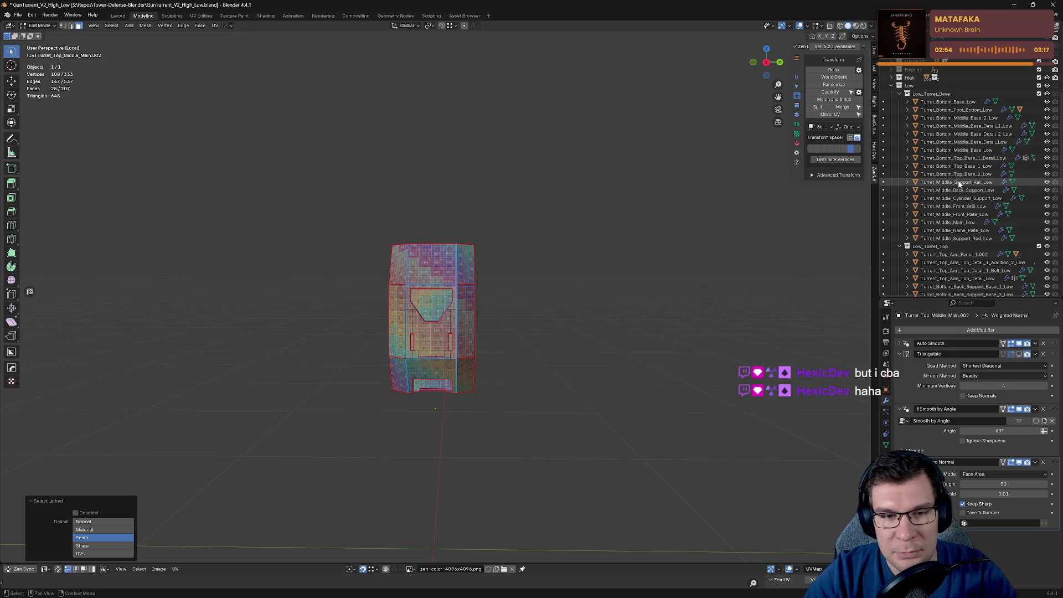
scroll(974, 182, down, 4)
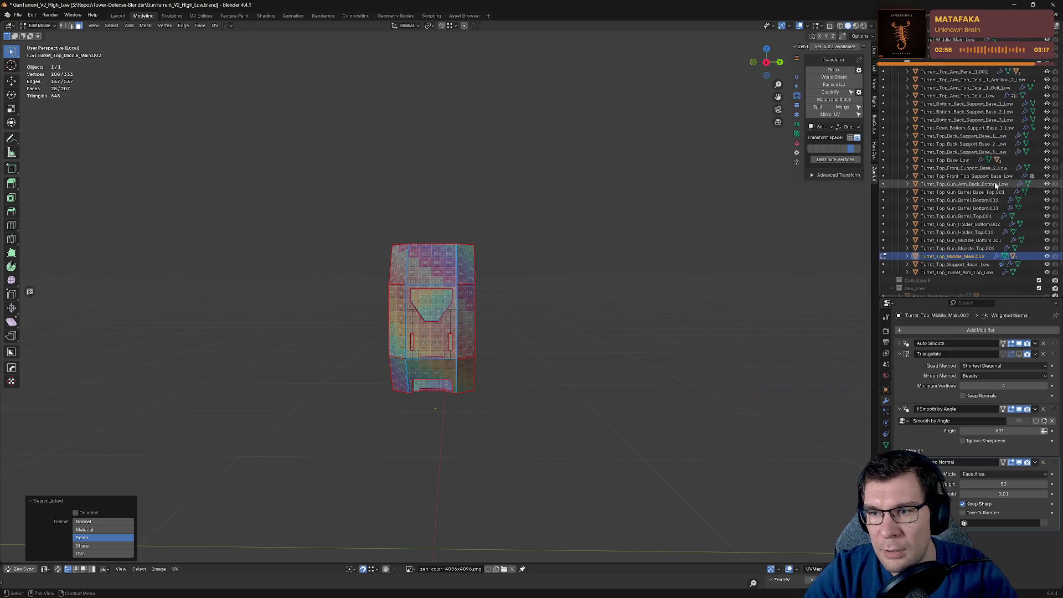
scroll(1002, 182, down, 3)
scroll(999, 177, up, 10)
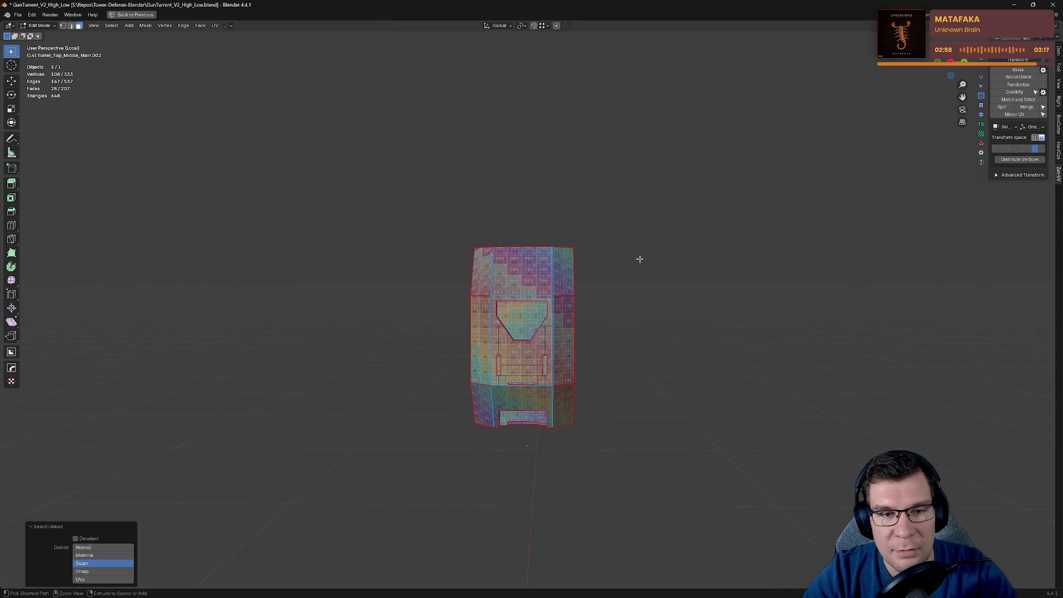
key(Tab)
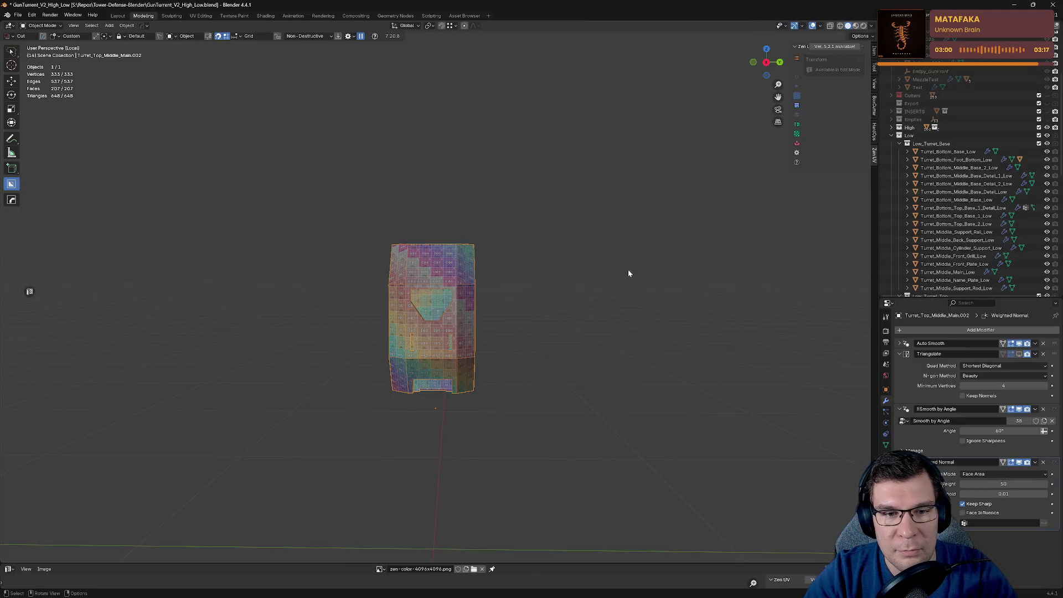
key(h)
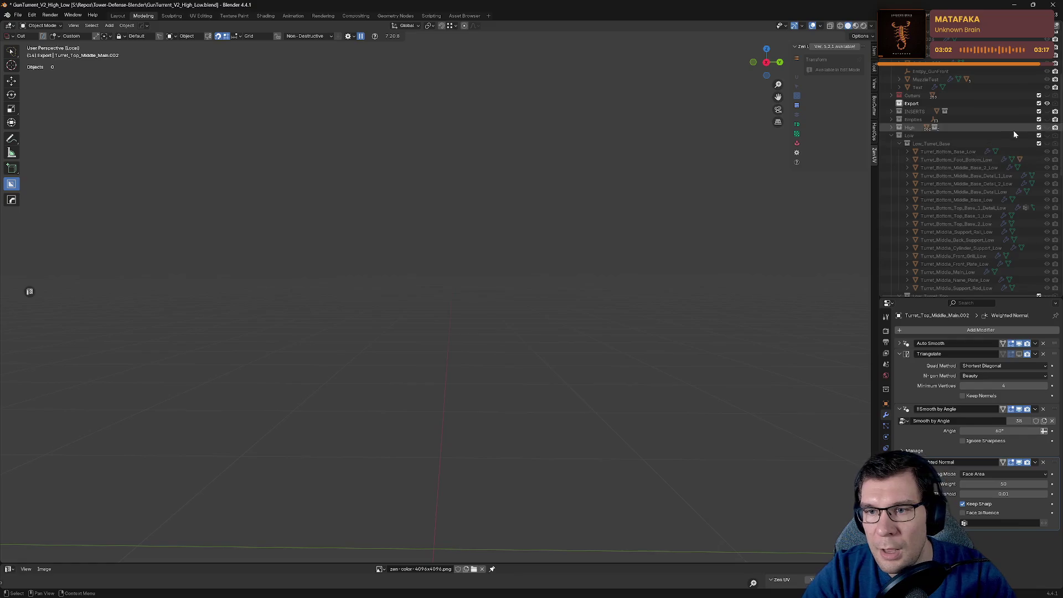
scroll(1021, 159, down, 5)
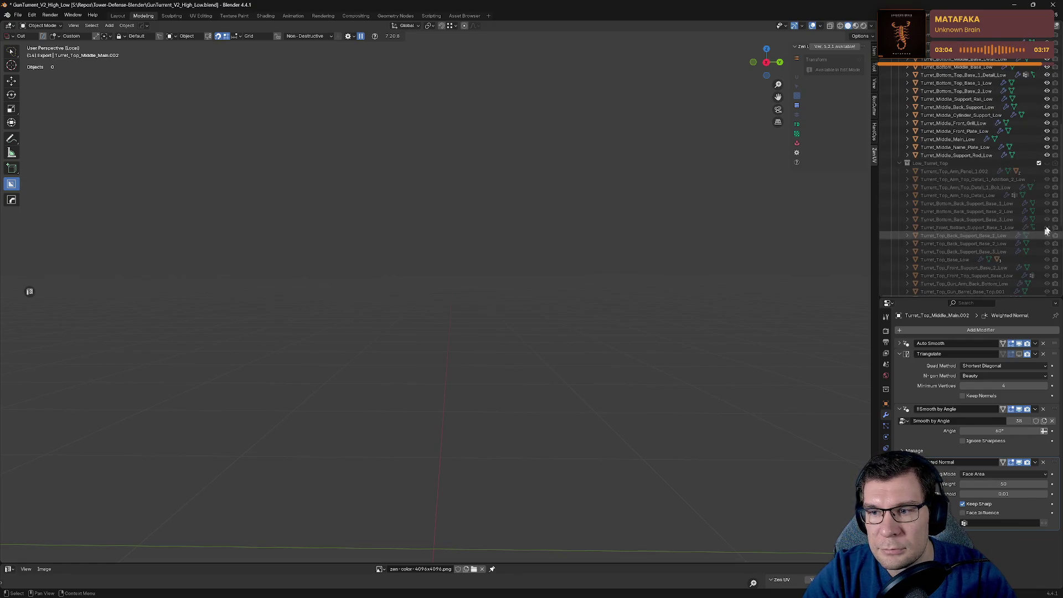
key(alt+h)
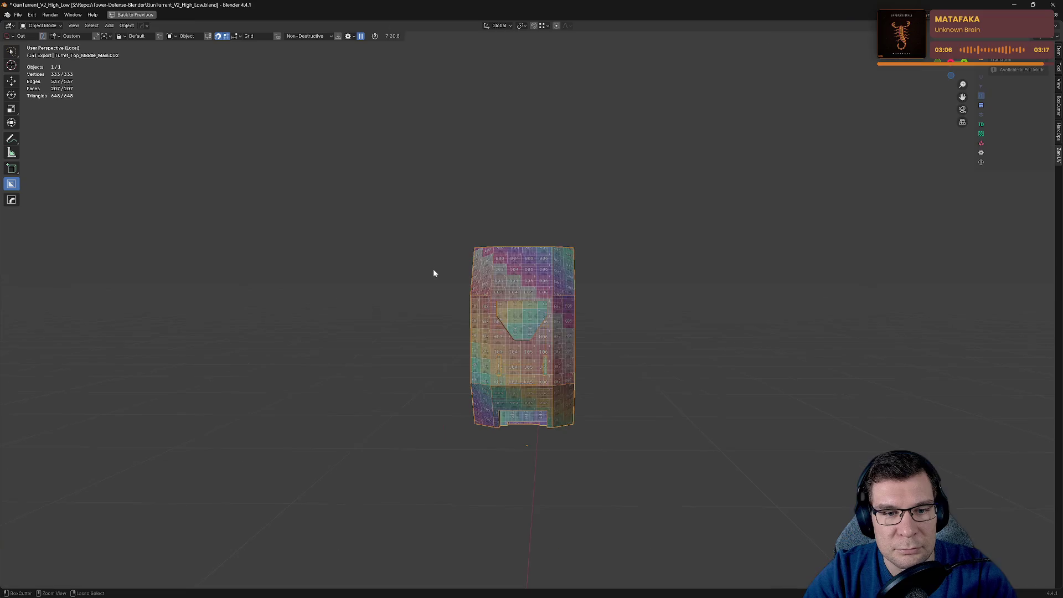
mouse_move(434, 273)
middle_down()
mouse_move(467, 277)
mouse_move(569, 234)
mouse_move(580, 243)
middle_up()
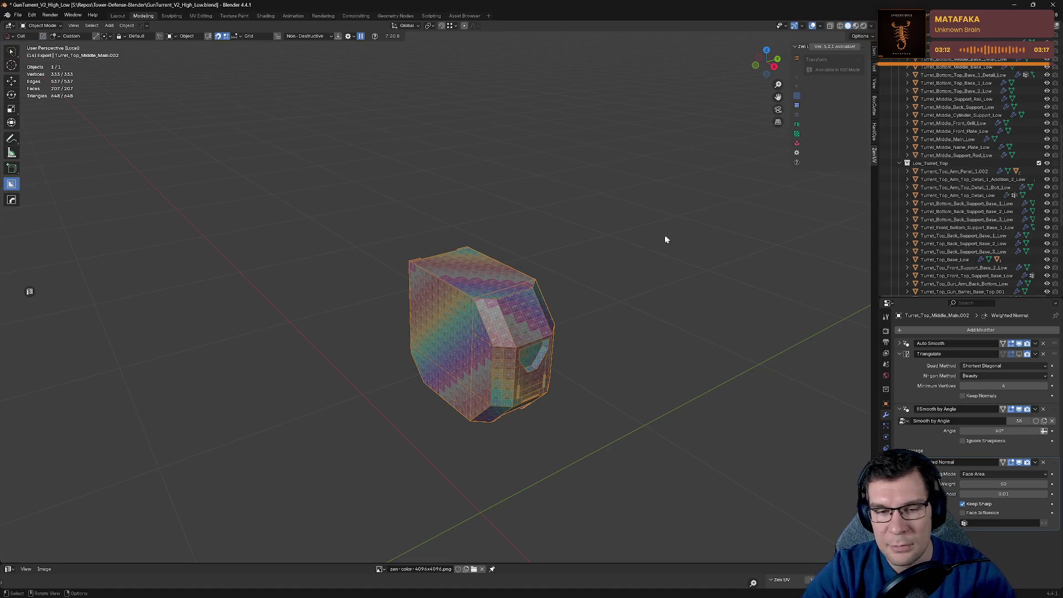
middle_drag(667, 238, 588, 247)
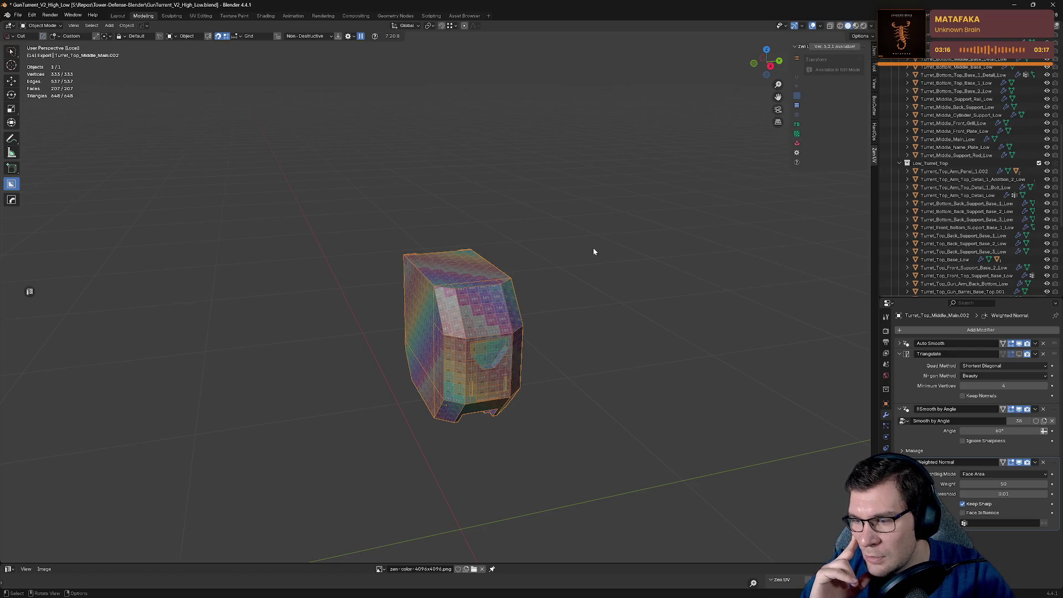
key(Tab)
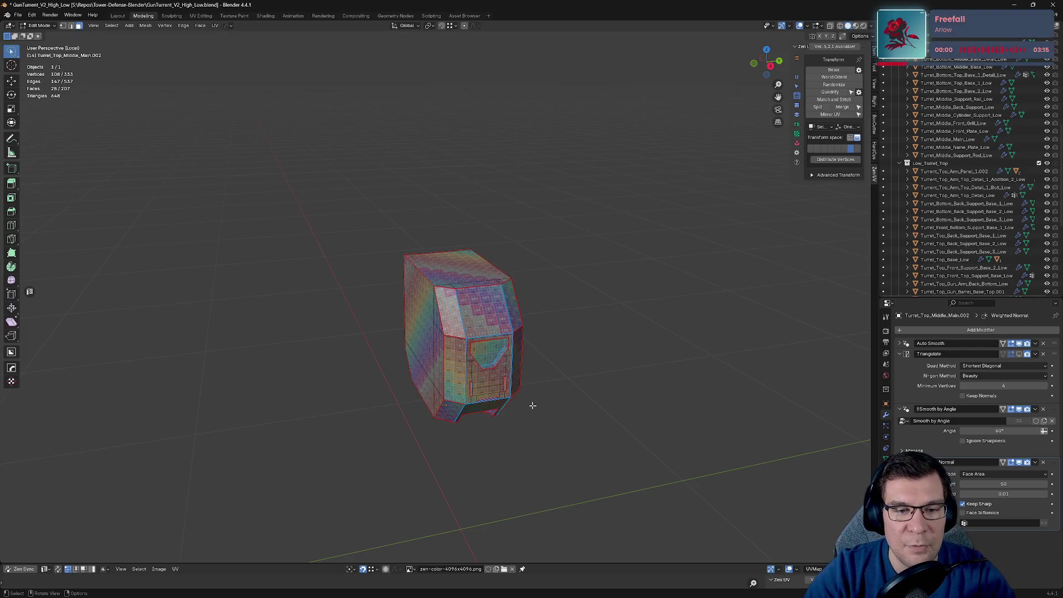
middle_drag(504, 420, 531, 444)
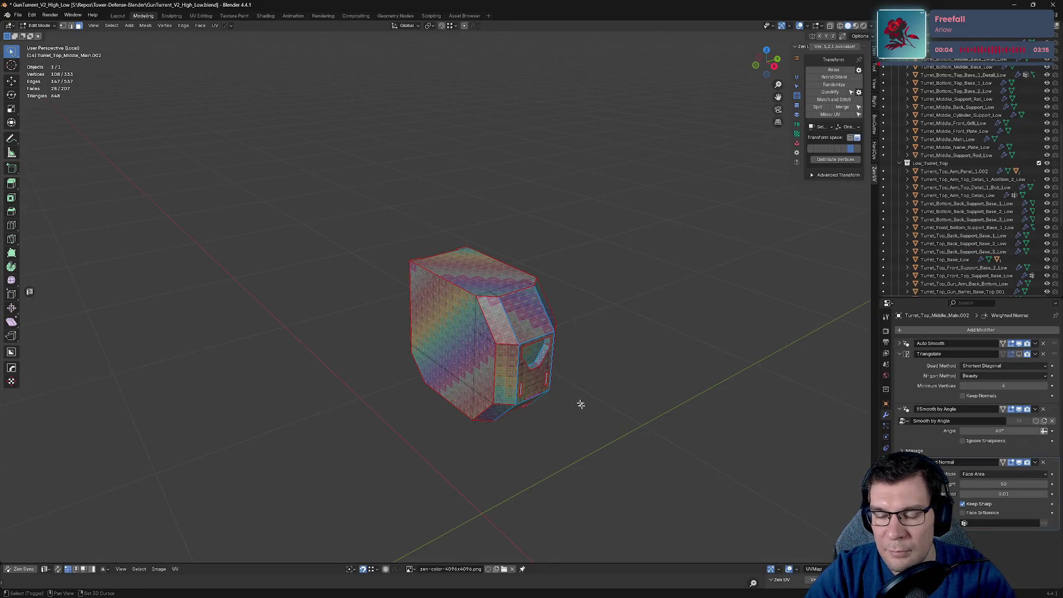
scroll(583, 407, up, 7)
mouse_move(583, 408)
middle_down()
mouse_move(451, 243)
mouse_move(360, 280)
mouse_move(399, 265)
mouse_move(392, 246)
middle_up()
scroll(415, 225, up, 3)
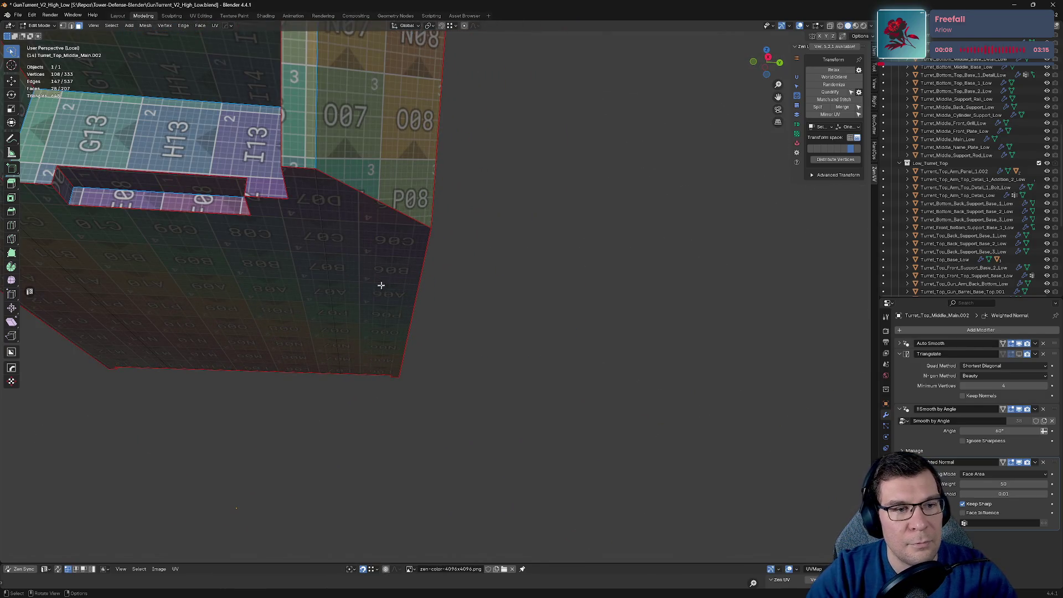
scroll(380, 285, down, 8)
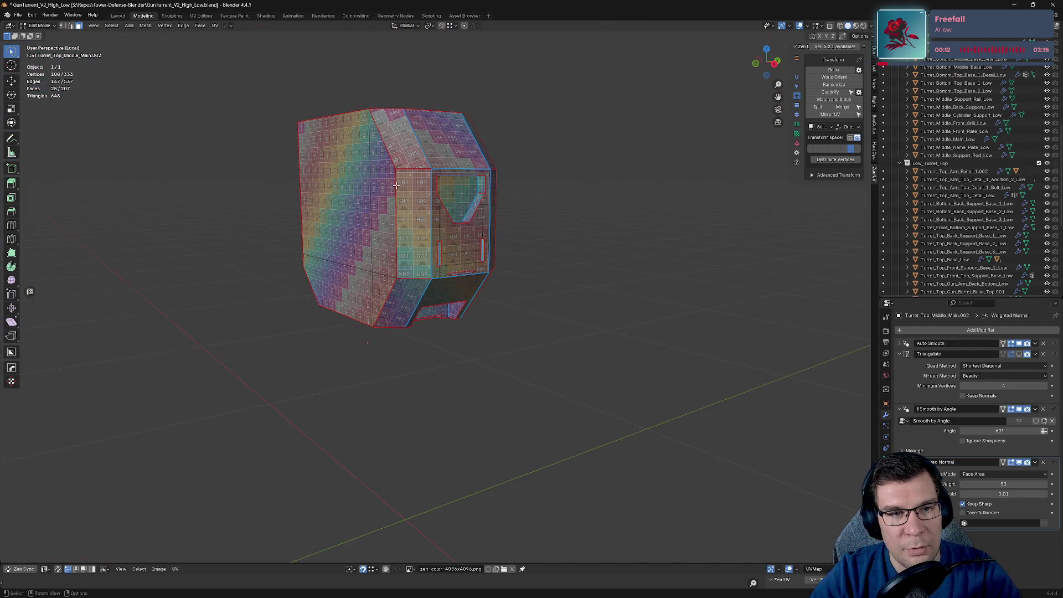
middle_drag(395, 186, 670, 216)
click(670, 215)
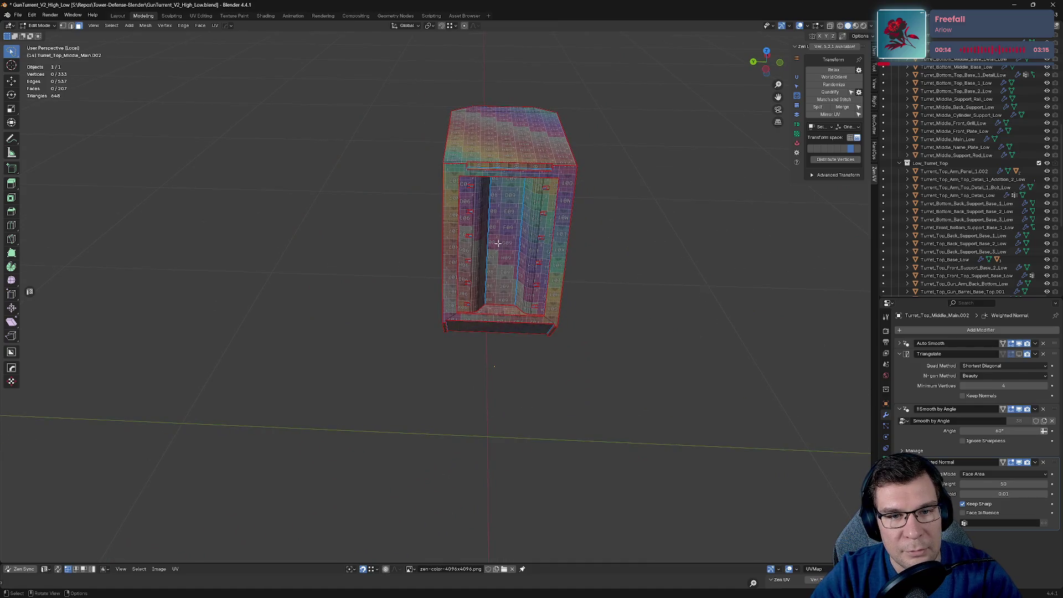
middle_drag(497, 243, 544, 210)
click(563, 225)
key(KP_Decimal)
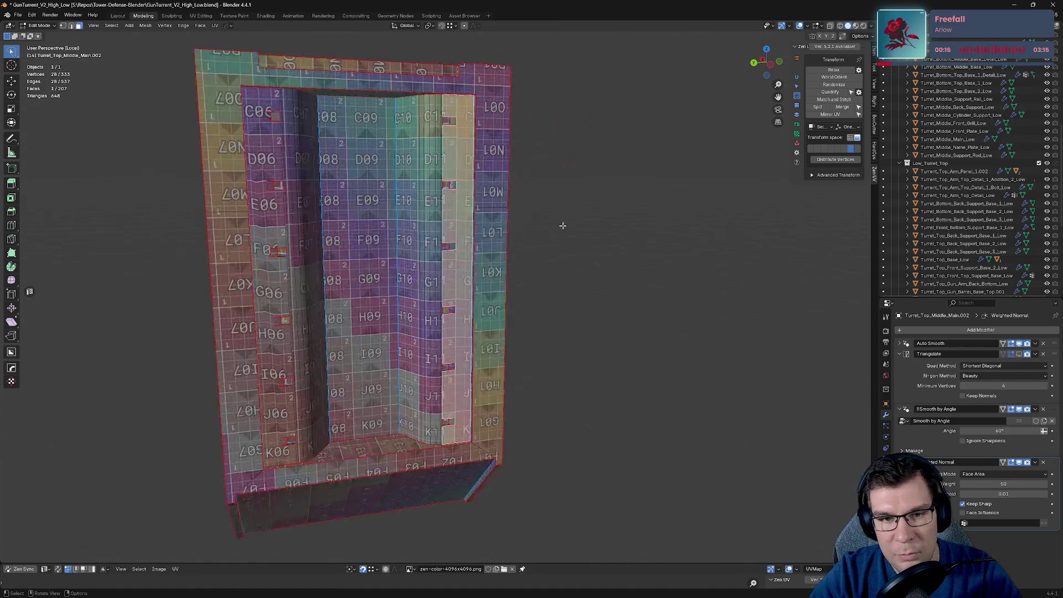
scroll(555, 208, up, 3)
scroll(458, 186, up, 4)
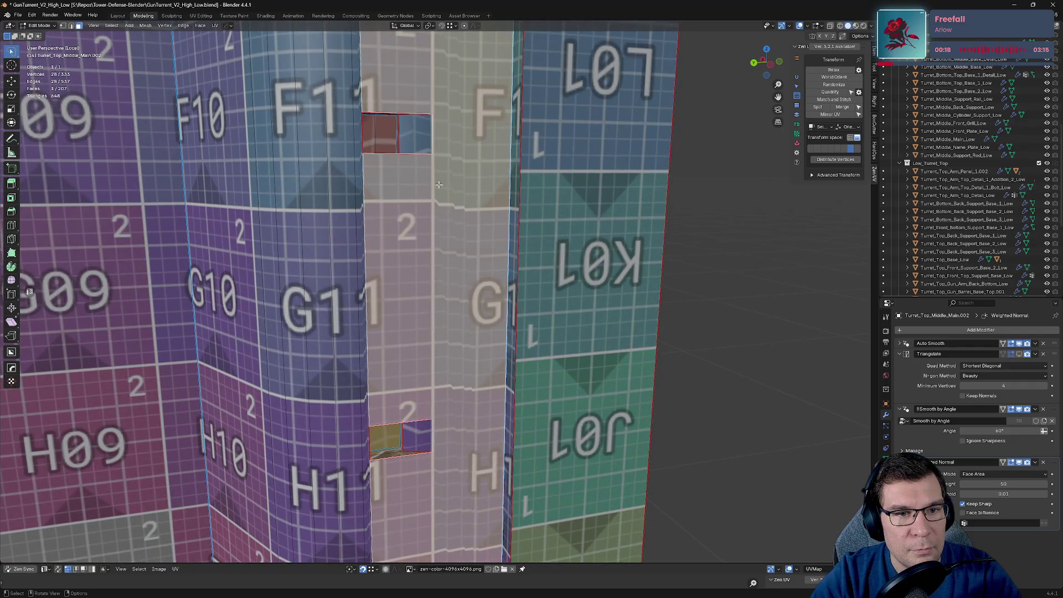
middle_drag(439, 184, 417, 201)
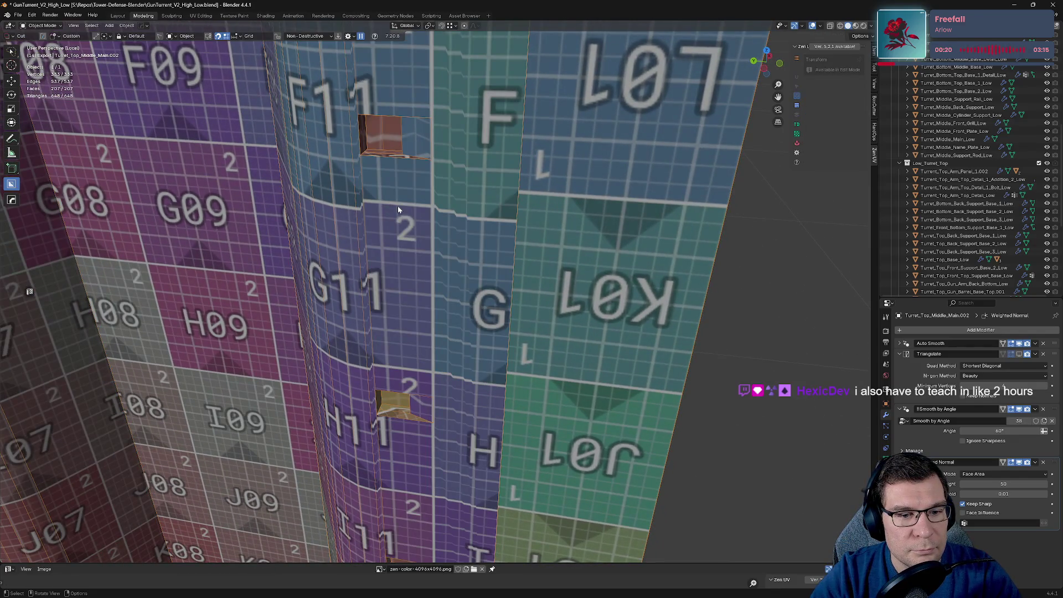
Step: In edge select mode, slide one edge of the small box recess sideways
key(2)
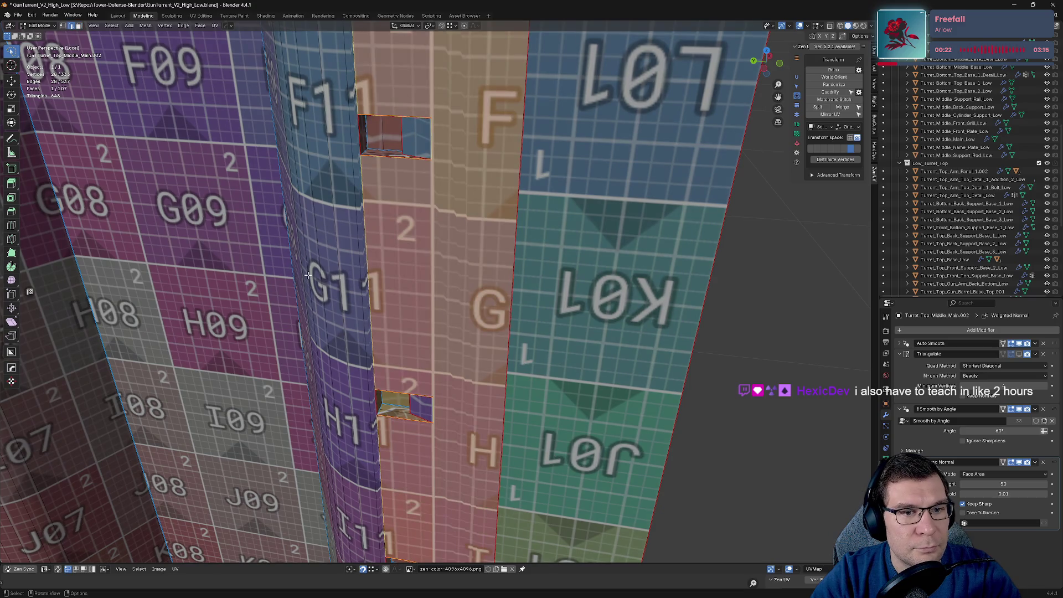
key(alt+a)
mouse_move(222, 252)
middle_down()
mouse_move(230, 231)
mouse_move(332, 210)
mouse_move(534, 190)
middle_up()
click(533, 189)
key(g)
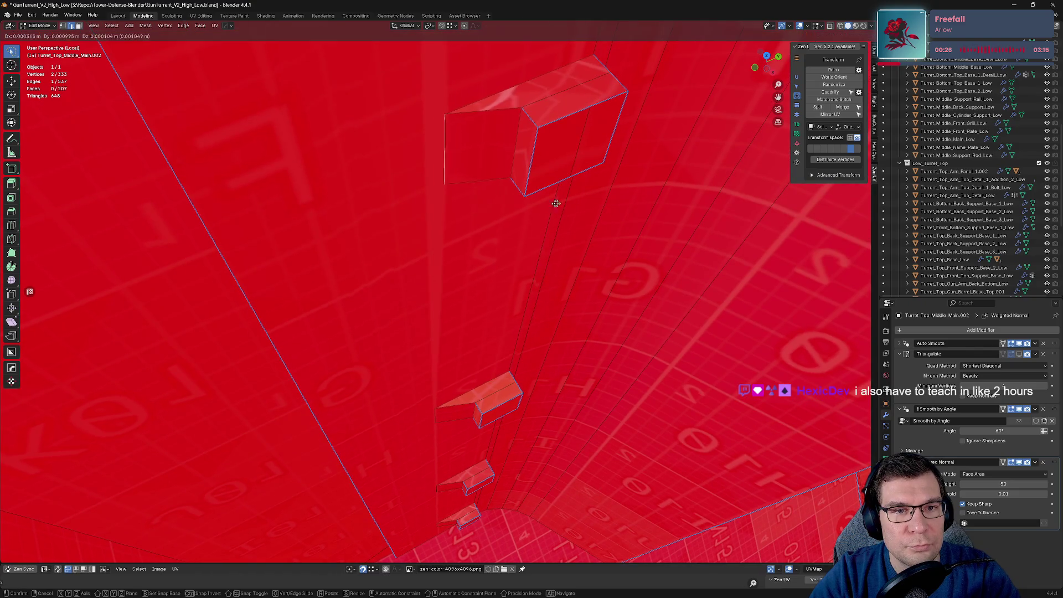
click(543, 229)
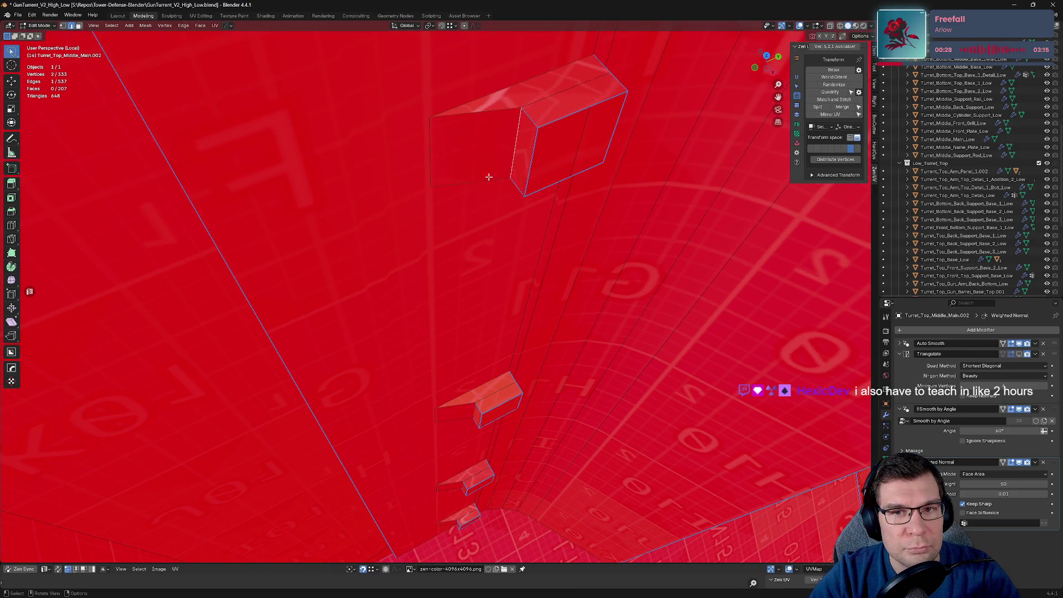
Step: Merge vertices By Distance across the whole mesh, removing 0 vertices
middle_drag(512, 160, 556, 160)
key(a)
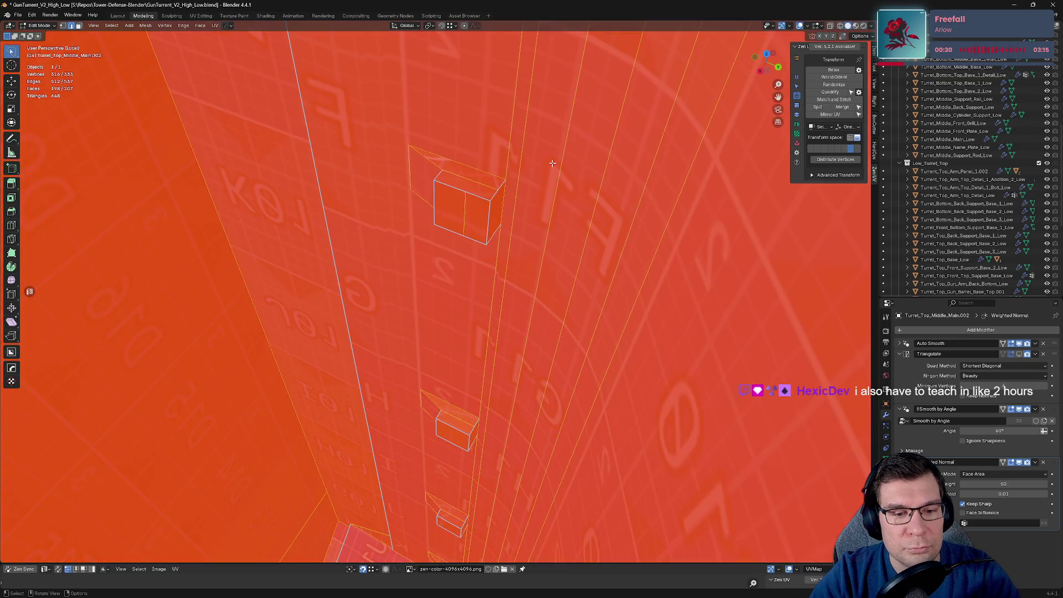
key(m)
click(520, 164)
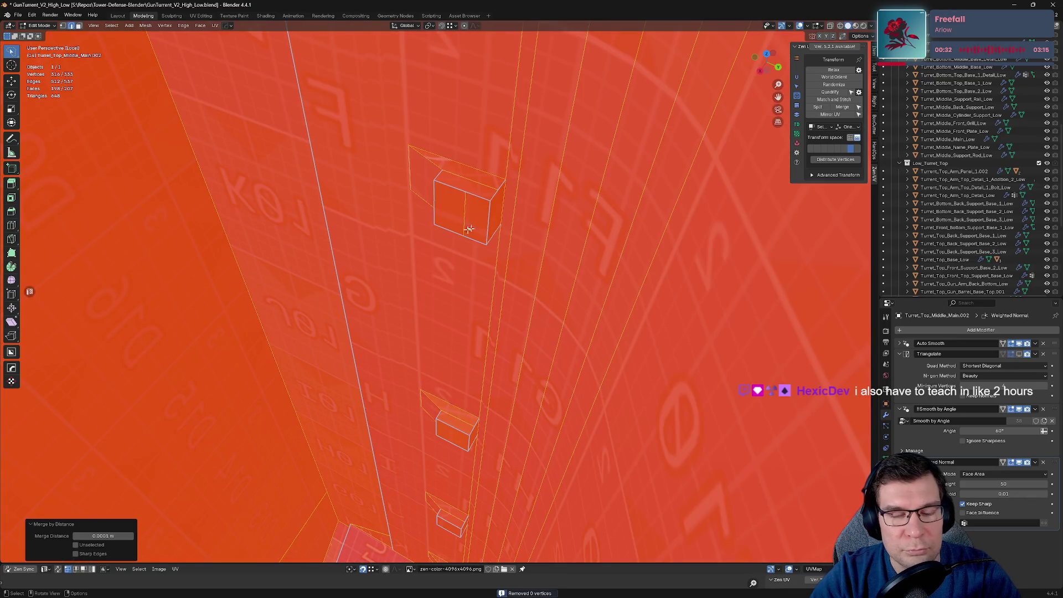
middle_drag(469, 229, 581, 218)
scroll(579, 218, up, 4)
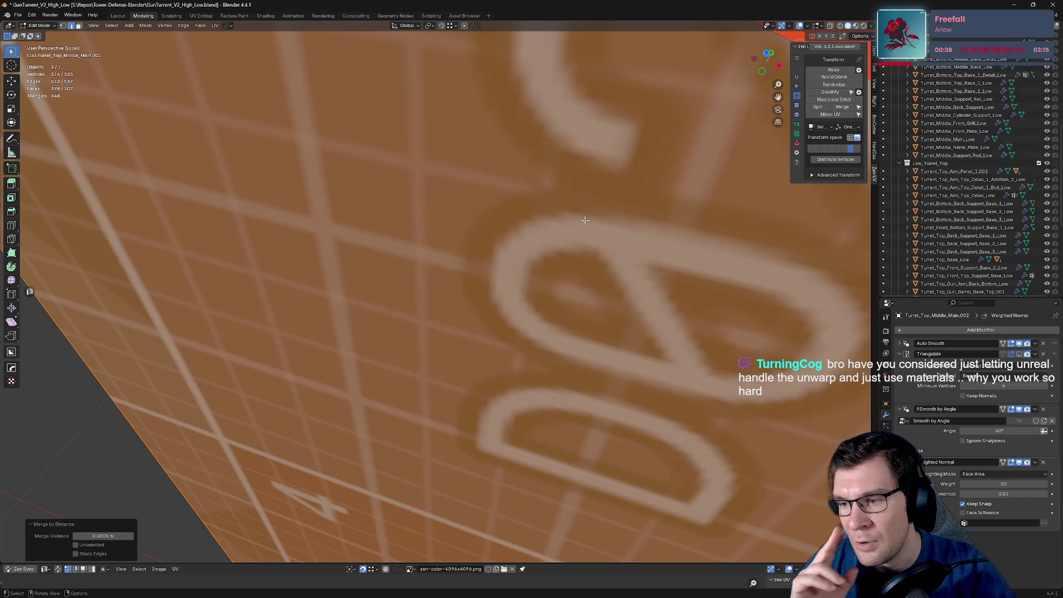
scroll(581, 220, down, 3)
scroll(611, 230, down, 3)
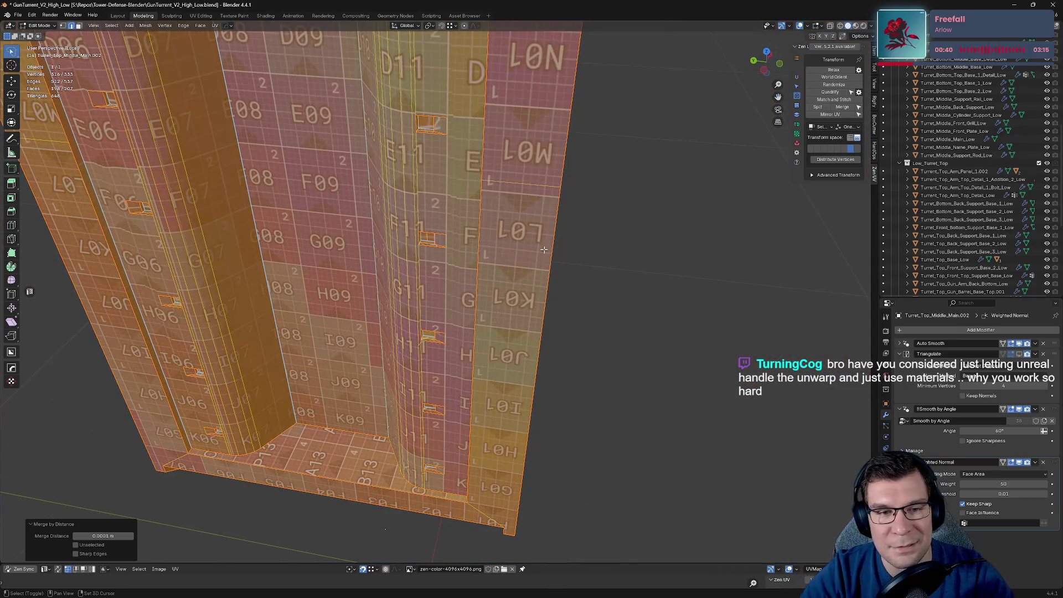
Step: Select an edge on the block and orbit to a low view of the recess's inner faces
click(537, 313)
mouse_move(537, 312)
middle_down()
mouse_move(558, 362)
mouse_move(500, 280)
mouse_move(341, 273)
mouse_move(315, 257)
mouse_move(496, 285)
mouse_move(495, 299)
mouse_move(448, 342)
middle_up()
scroll(510, 285, up, 3)
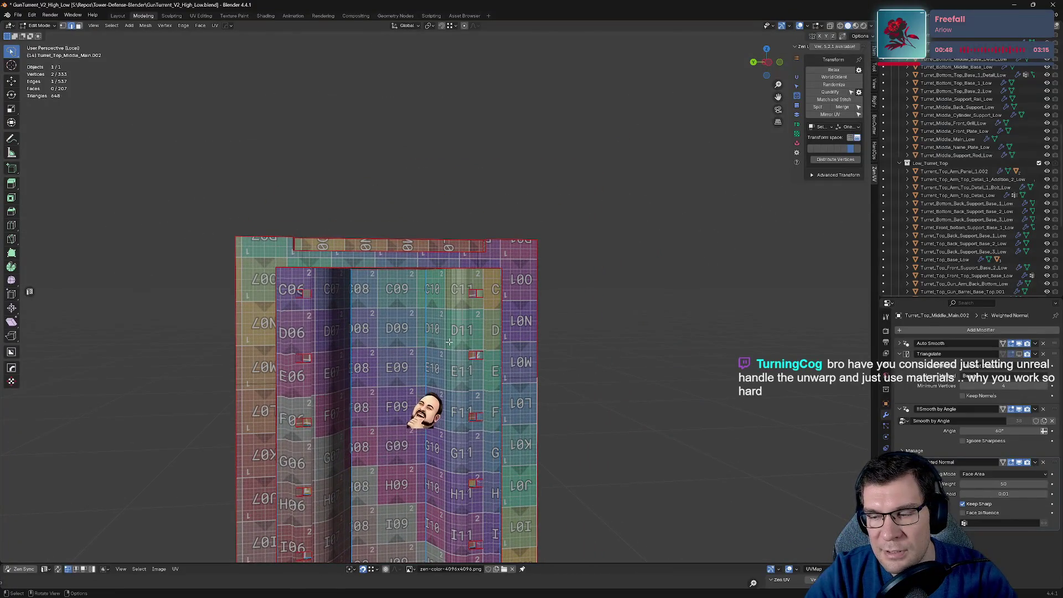
ctrl+scroll(449, 341, down, 5)
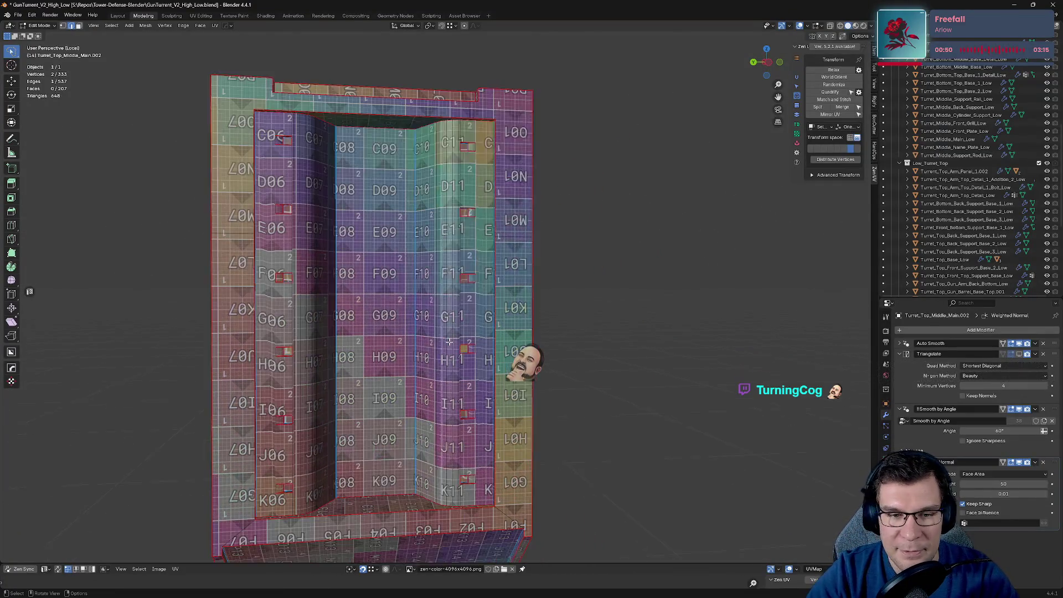
scroll(449, 341, up, 4)
mouse_move(448, 341)
middle_down()
mouse_move(352, 360)
mouse_move(517, 382)
mouse_move(501, 360)
mouse_move(572, 276)
middle_up()
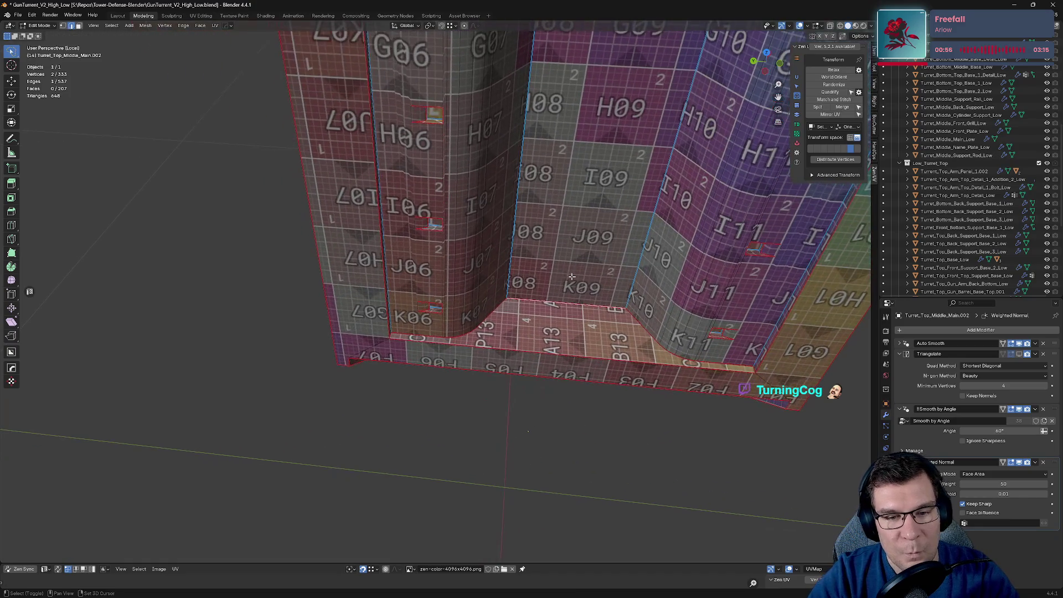
Step: Select the edge where the recess wall meets its floor, cancelling an accidental vertex move
click(472, 333)
key(KP_Decimal)
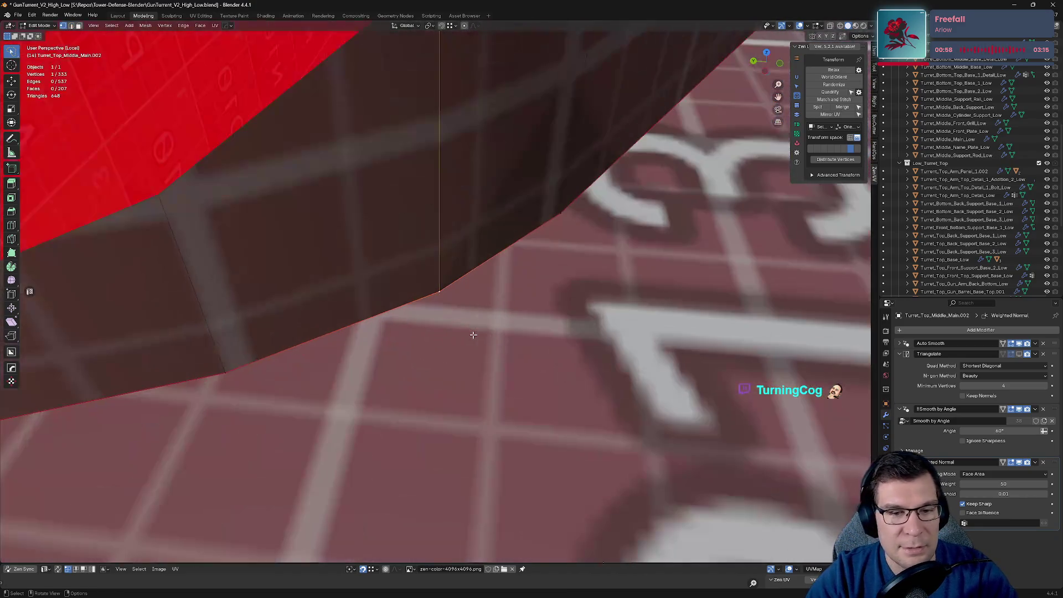
scroll(476, 332, down, 5)
key(g)
right_click(554, 282)
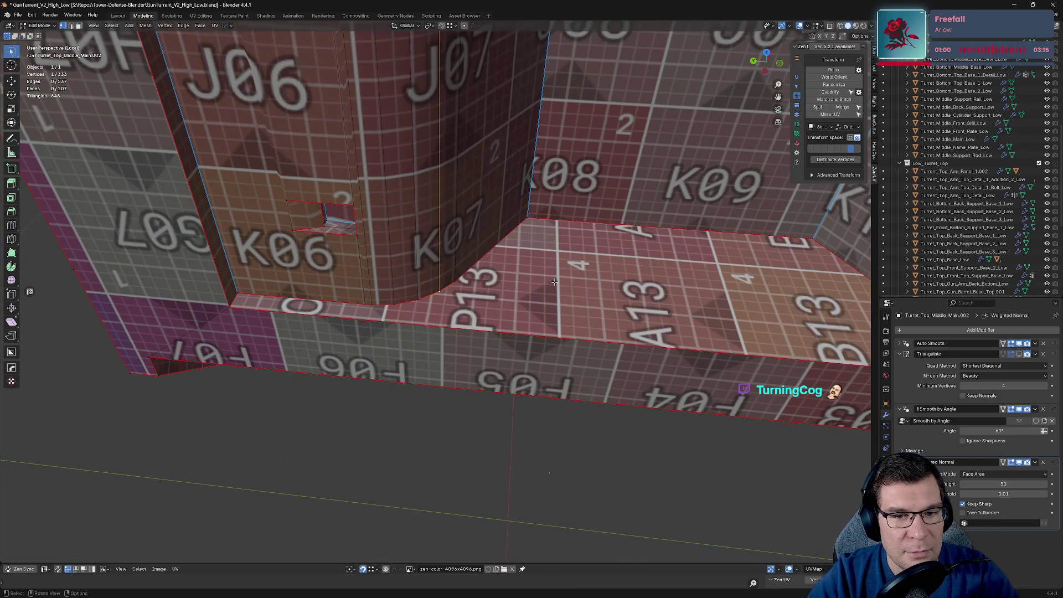
shift+click(434, 294)
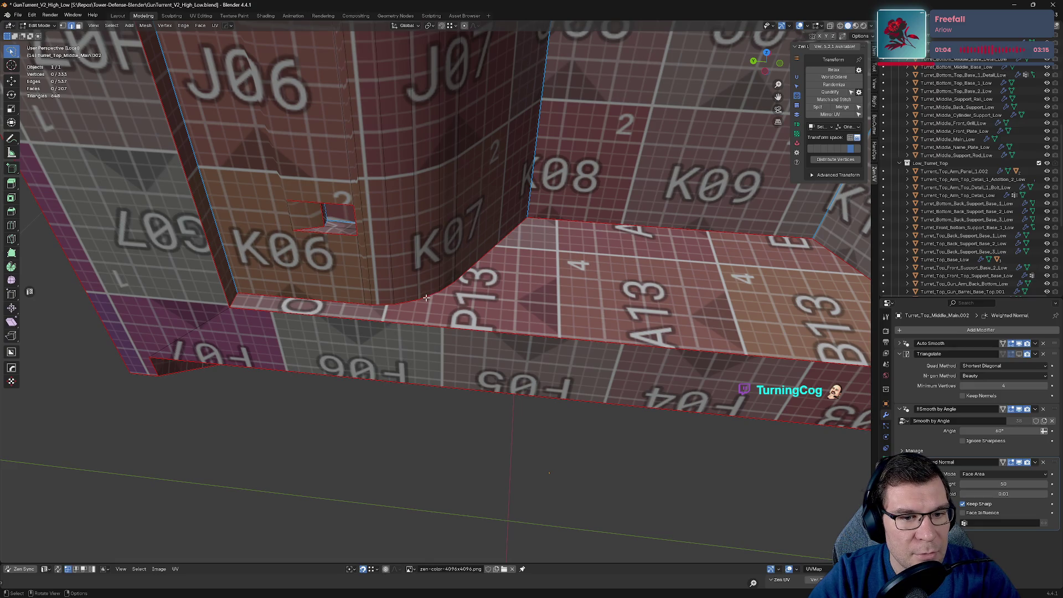
click(426, 297)
scroll(497, 192, down, 4)
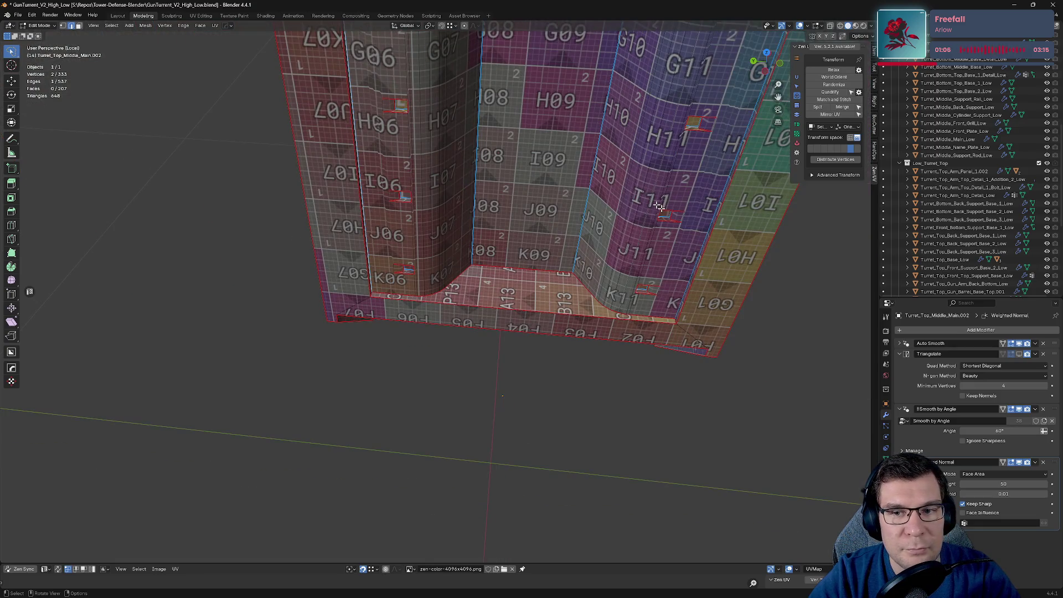
mouse_move(659, 206)
middle_down()
mouse_move(761, 219)
mouse_move(644, 83)
middle_up()
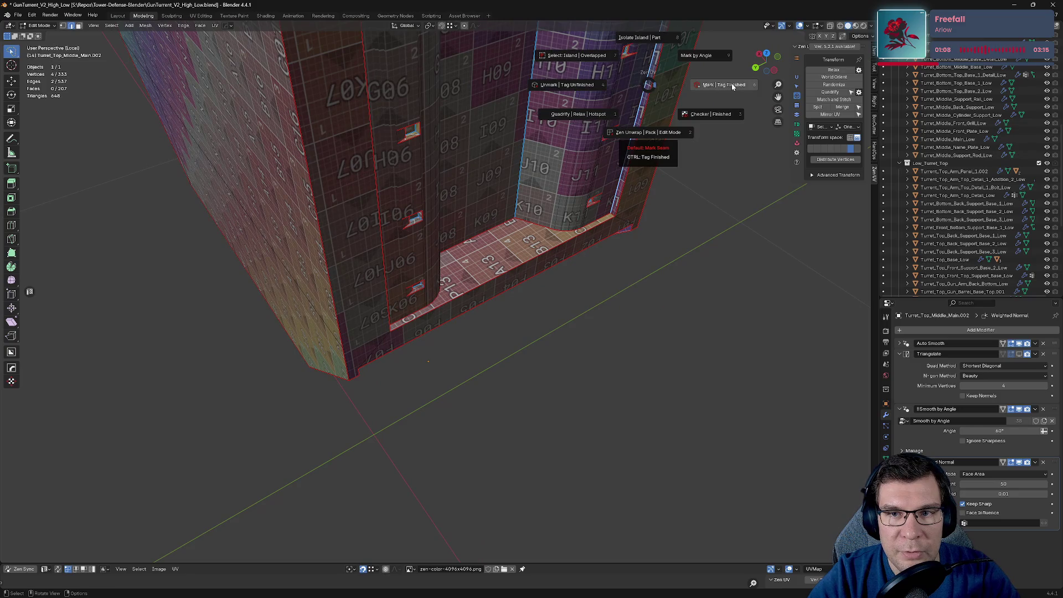
Step: Mark the wall-floor edge and a cutout border edge as seams
click(642, 143)
mouse_move(702, 206)
middle_down()
mouse_move(625, 181)
mouse_move(559, 461)
mouse_move(484, 388)
mouse_move(579, 420)
mouse_move(554, 305)
middle_up()
shift+click(579, 420)
key(alt+e)
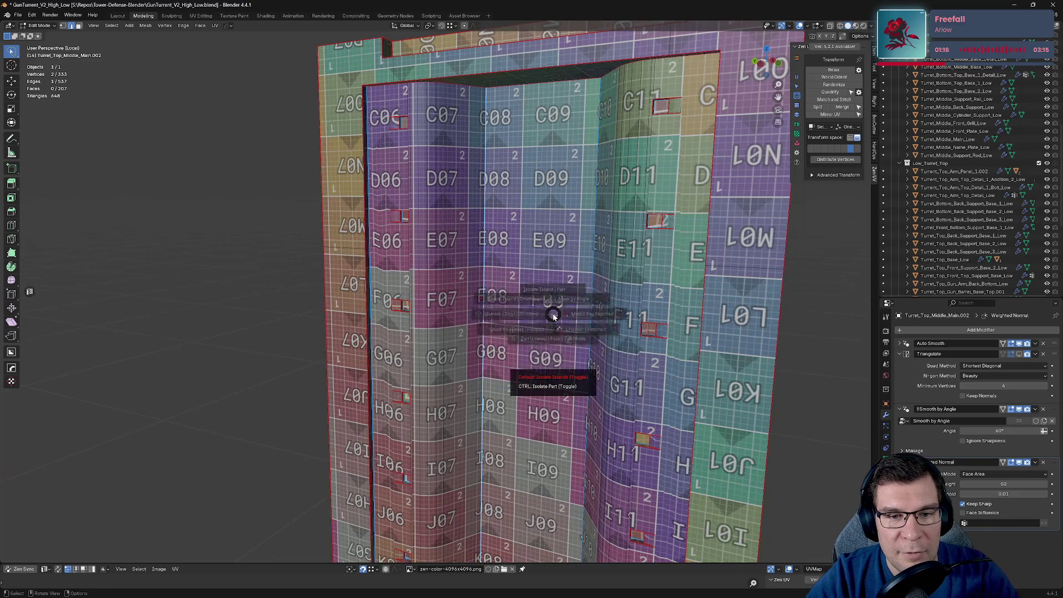
click(471, 283)
scroll(460, 256, up, 4)
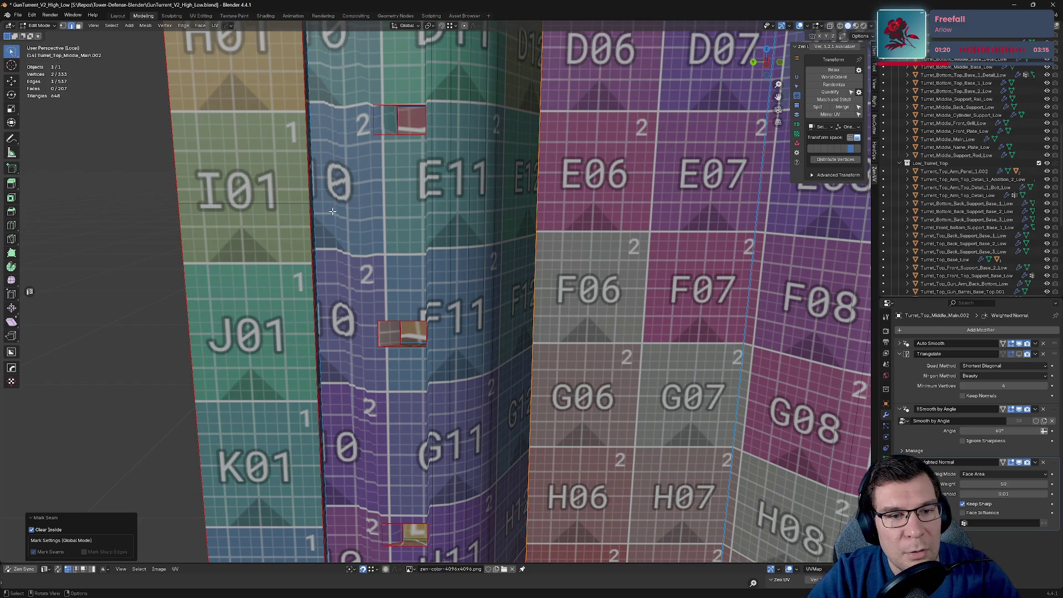
key(ctrl+z)
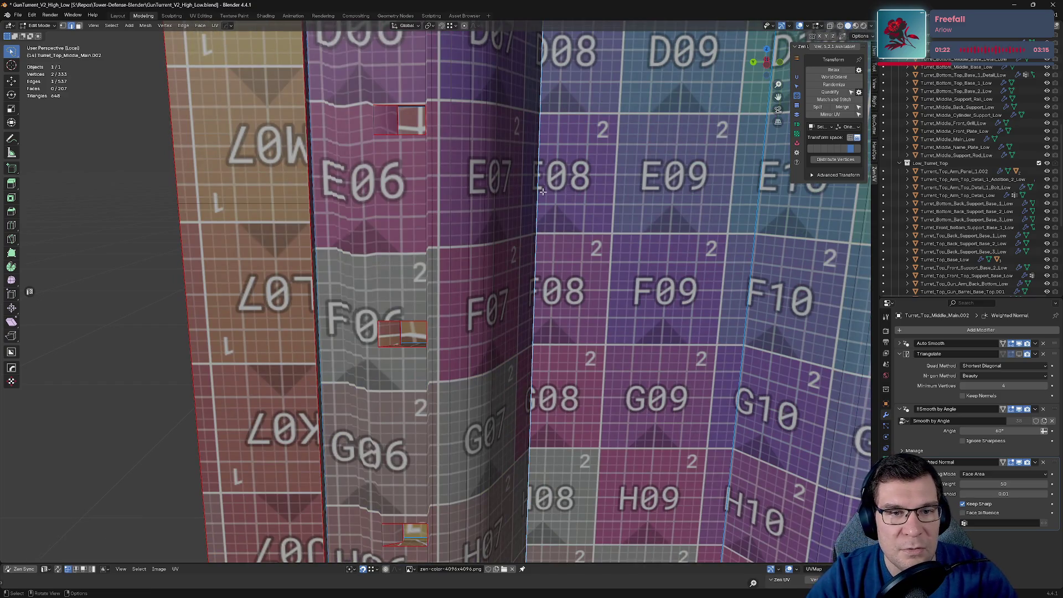
Step: Switch the viewport to solid shading and back to the UV checker to inspect
mouse_move(511, 159)
middle_down()
mouse_move(451, 248)
mouse_move(479, 220)
mouse_move(420, 288)
middle_up()
scroll(401, 318, up, 1)
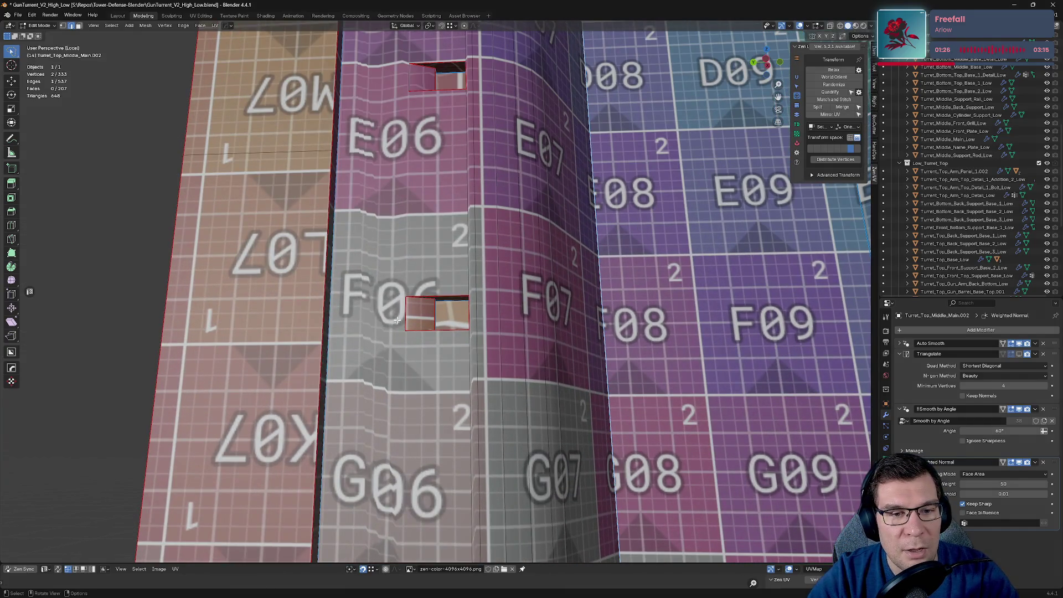
key(z)
click(489, 351)
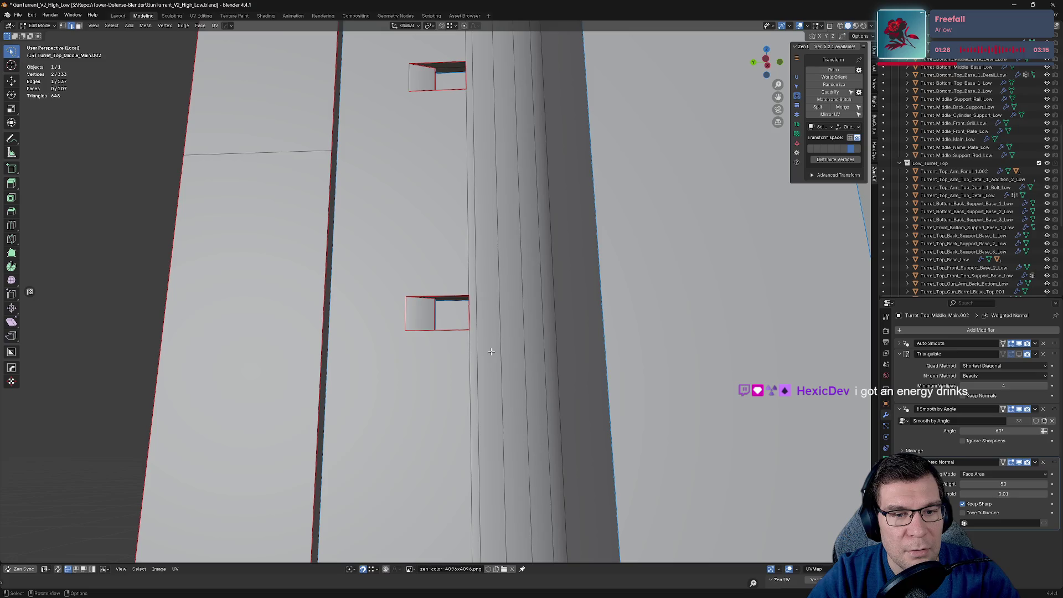
key(z)
click(524, 367)
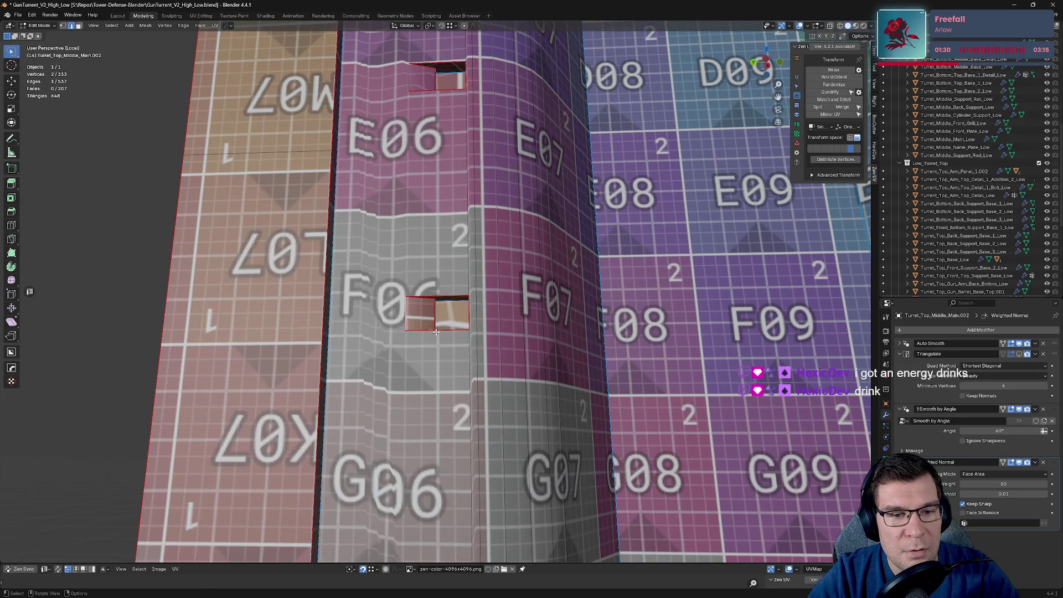
Step: Brush-select the cutout edges with C and mark them as seams
key(c)
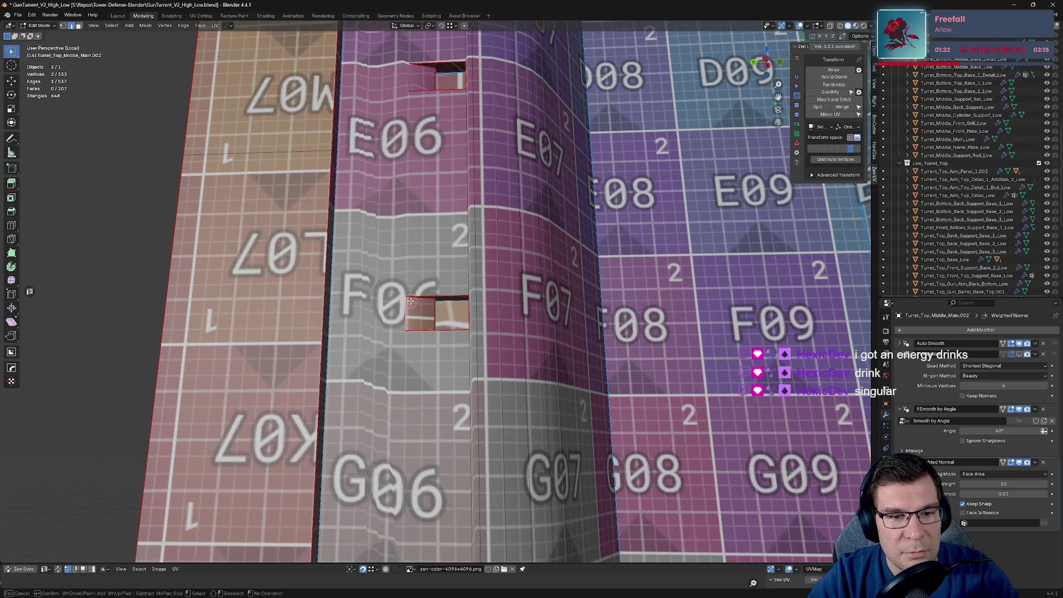
key(Escape)
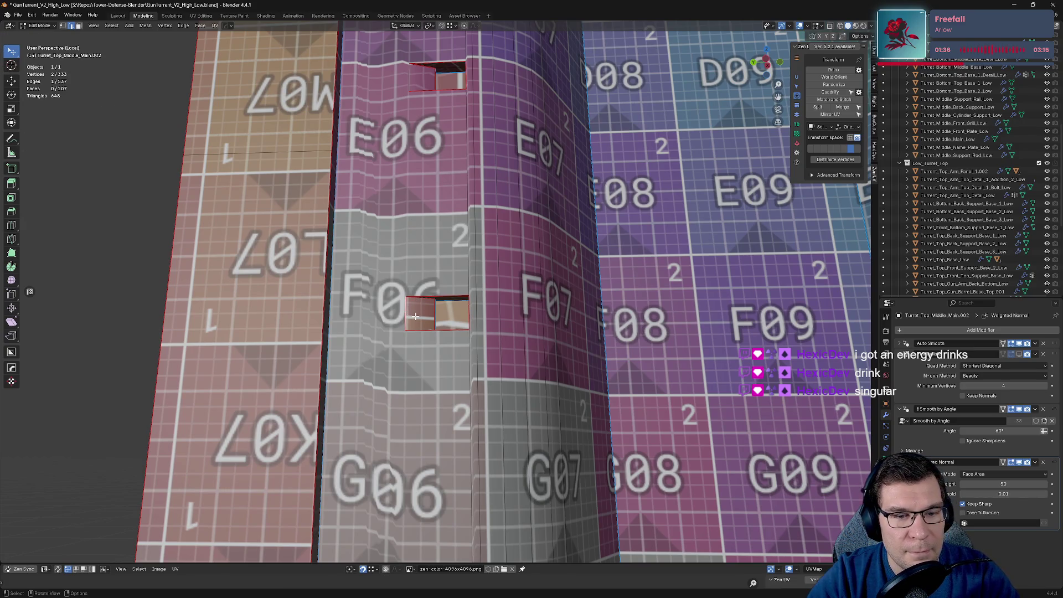
key(alt+e)
click(576, 298)
Step: Add further cutout edges near the I and J rows and D06 to the selection
mouse_move(576, 298)
middle_down()
mouse_move(577, 322)
mouse_move(566, 236)
middle_up()
mouse_move(566, 235)
shift+middle_down()
mouse_move(558, 194)
mouse_move(476, 262)
shift+middle_up()
shift+click(428, 376)
scroll(429, 377, down, 1)
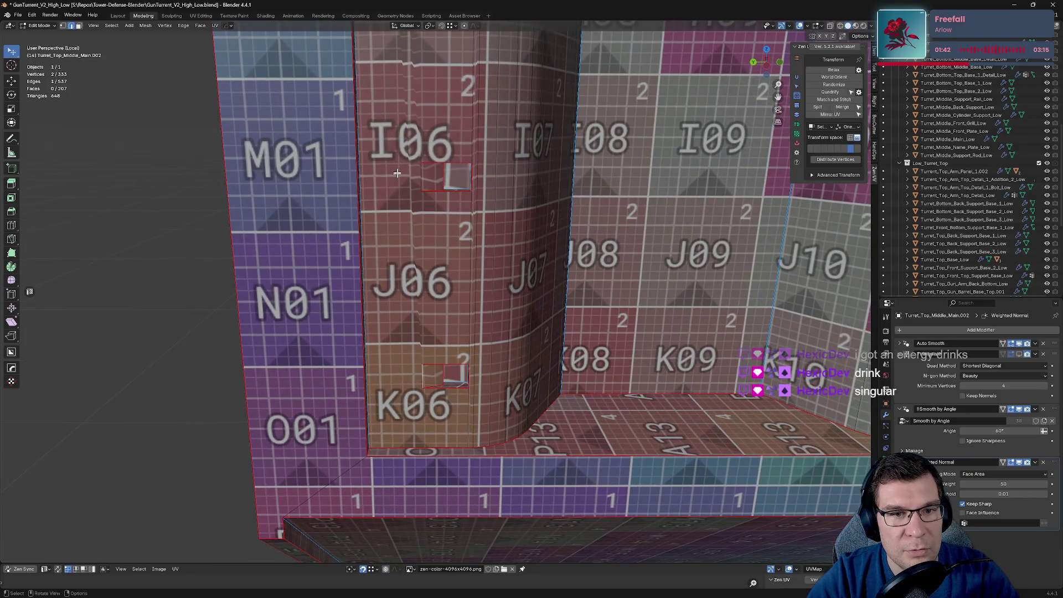
shift+scroll(441, 338, up, 5)
shift+scroll(427, 227, up, 6)
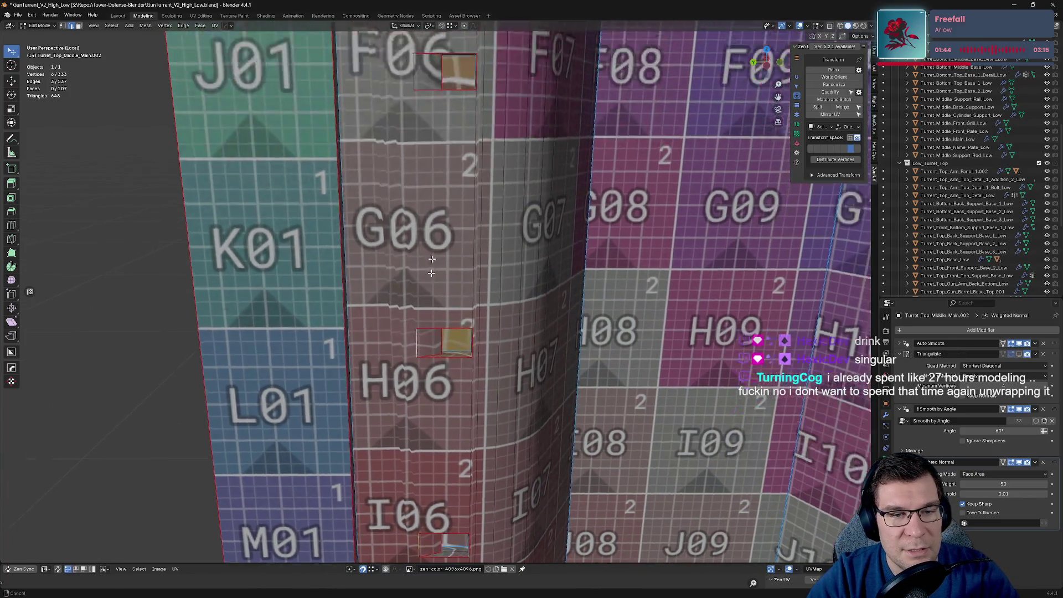
shift+click(435, 219)
shift+scroll(442, 212, up, 3)
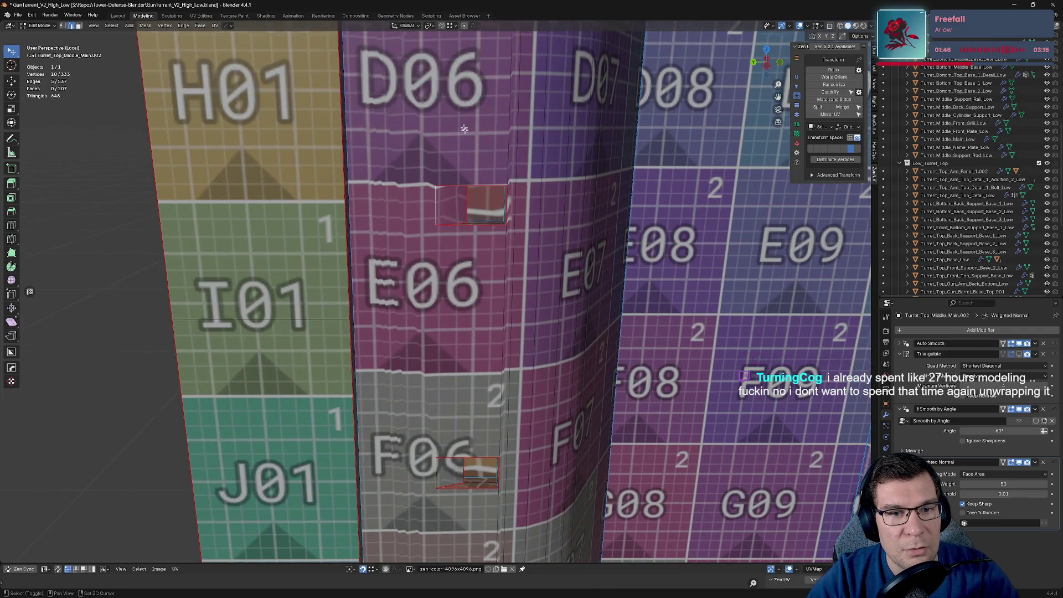
shift+scroll(449, 219, up, 3)
shift+click(456, 223)
middle_drag(693, 315, 327, 205)
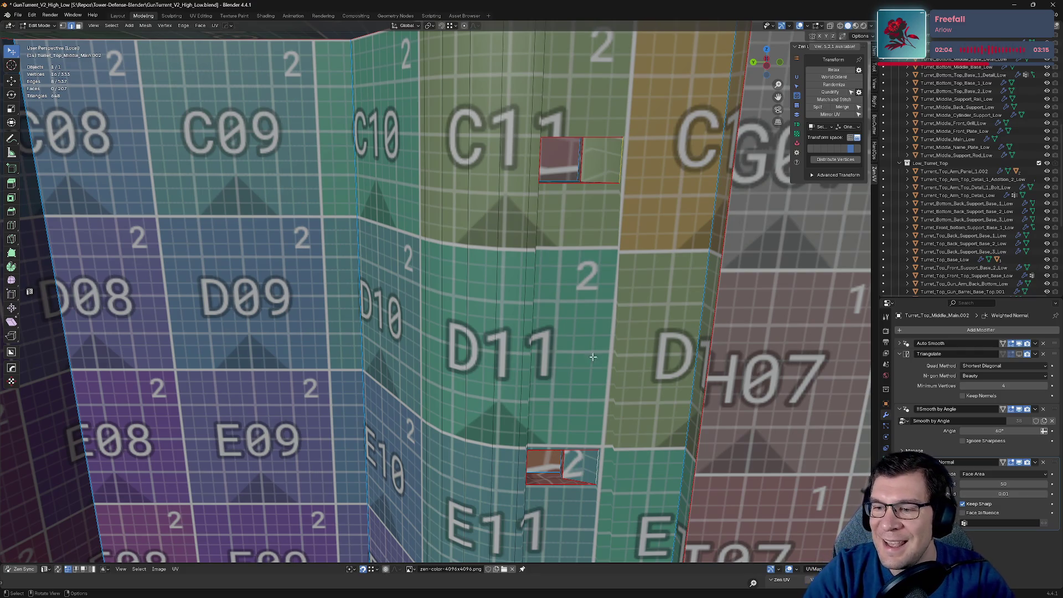
Step: Mark the selected cutout edges near K11 as seams
shift+scroll(527, 399, down, 5)
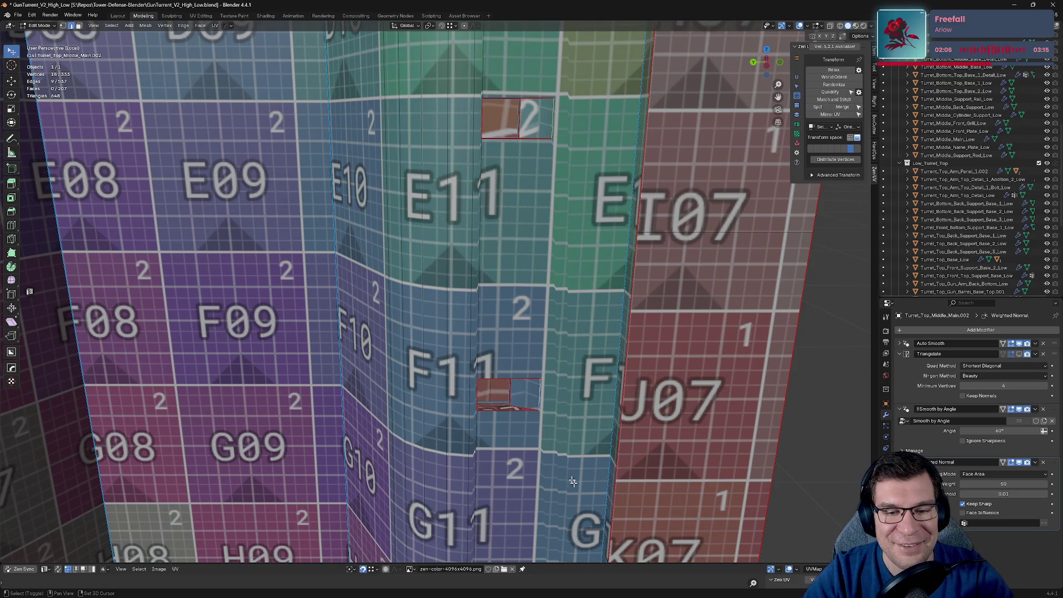
shift+middle_drag(572, 481, 554, 250)
shift+middle_drag(529, 486, 552, 267)
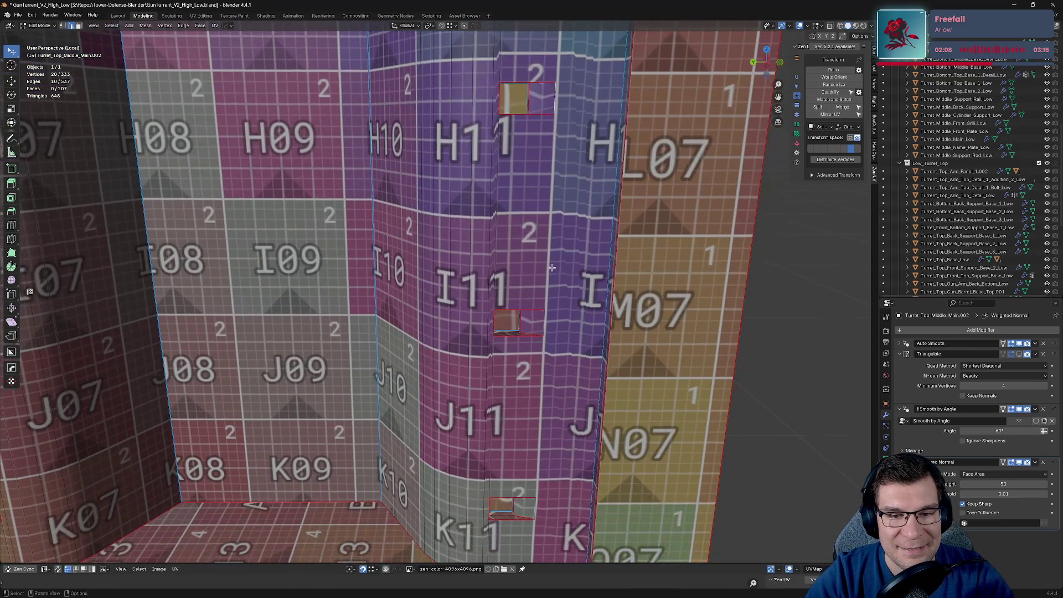
shift+middle_drag(574, 461, 537, 256)
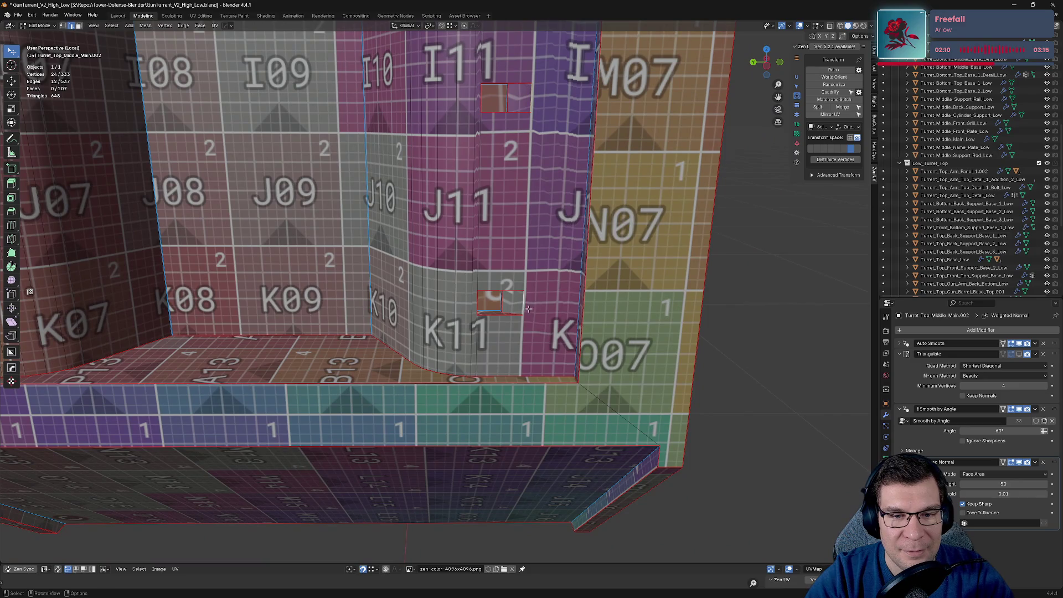
key(alt+a)
click(564, 337)
Step: Seam the cutout face on the G–K 08–11 columns and tag it finished
middle_drag(565, 336, 2, 338)
click(231, 316)
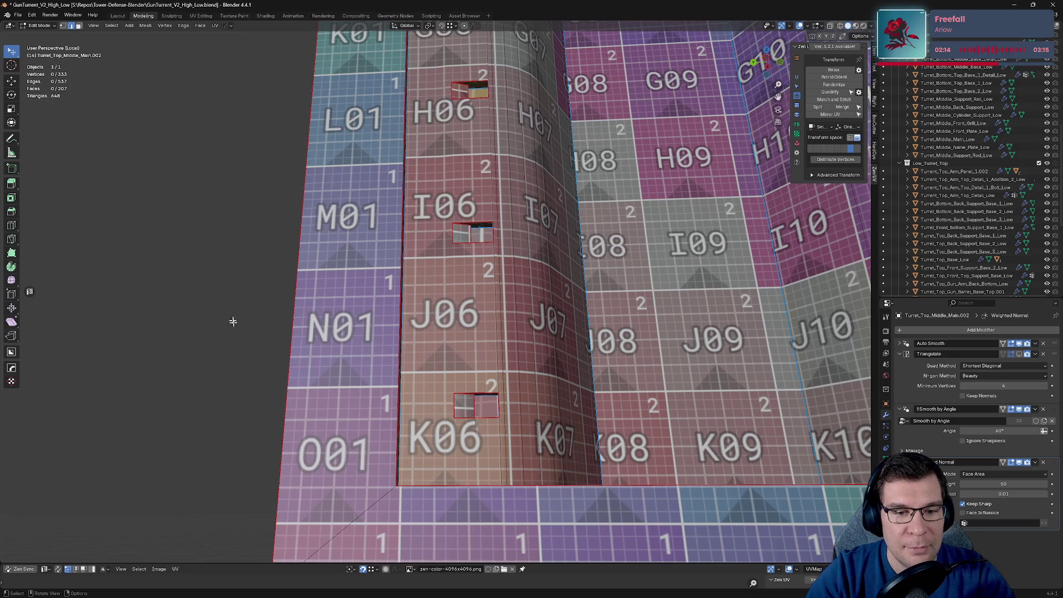
mouse_move(454, 306)
middle_down()
mouse_move(535, 233)
mouse_move(406, 431)
middle_up()
scroll(532, 238, down, 5)
key(KP_Decimal)
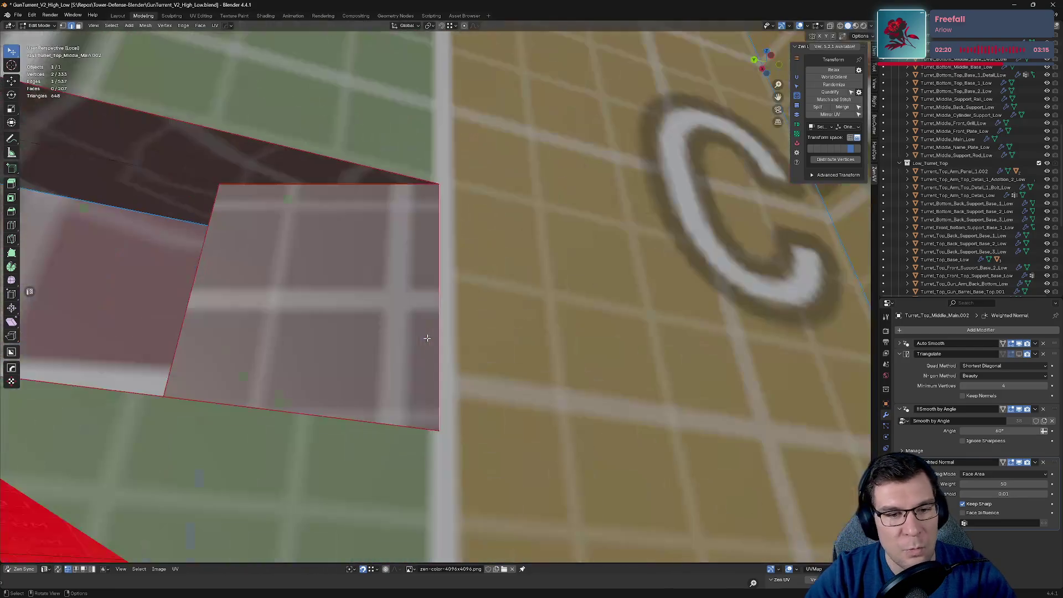
mouse_move(427, 339)
middle_down()
mouse_move(439, 351)
mouse_move(421, 373)
middle_up()
key(alt+e)
click(454, 348)
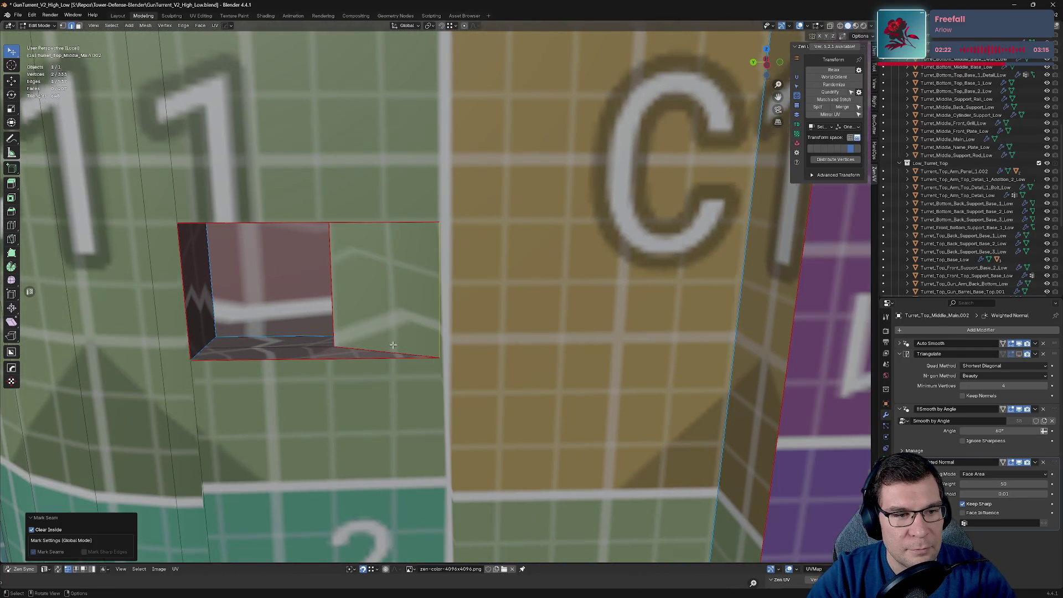
Step: Seam the remaining cutout edges, check the column head-on, and save the file
scroll(394, 344, down, 5)
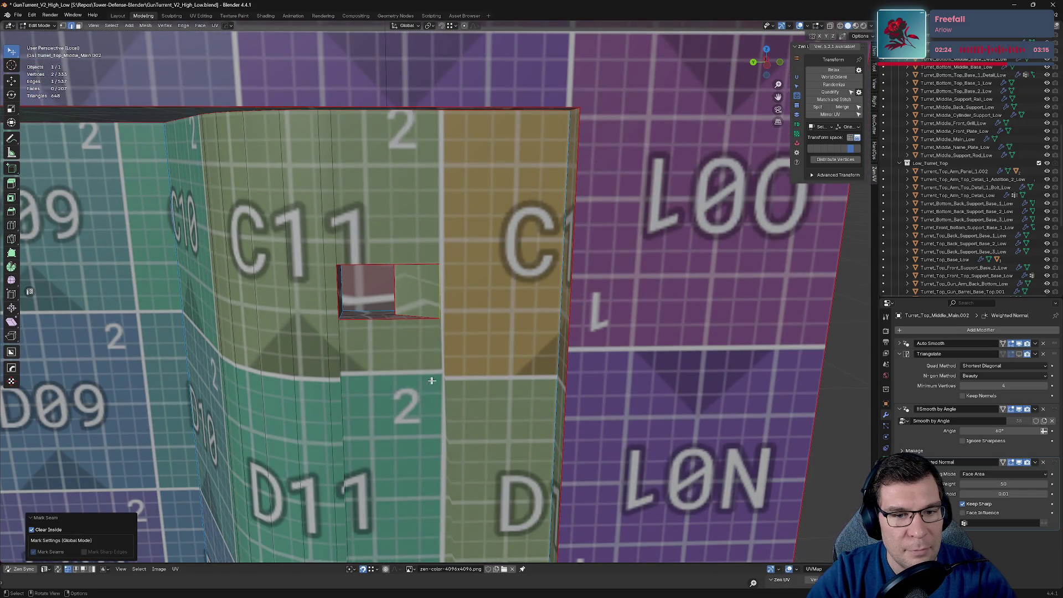
key(alt+e)
click(548, 379)
middle_drag(548, 380, 720, 332)
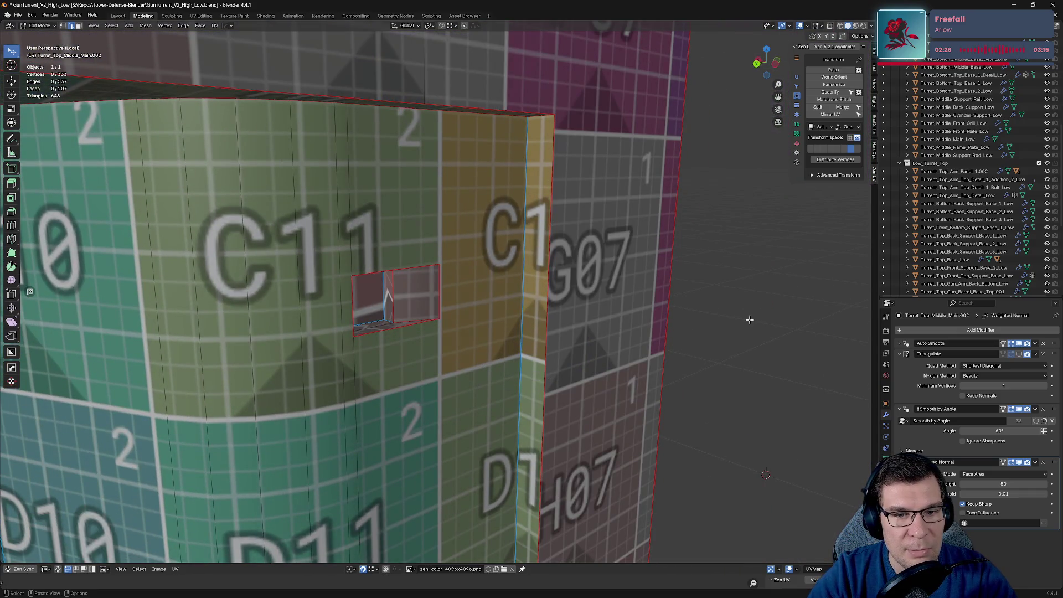
mouse_move(497, 364)
middle_down()
mouse_move(365, 363)
mouse_move(457, 331)
middle_up()
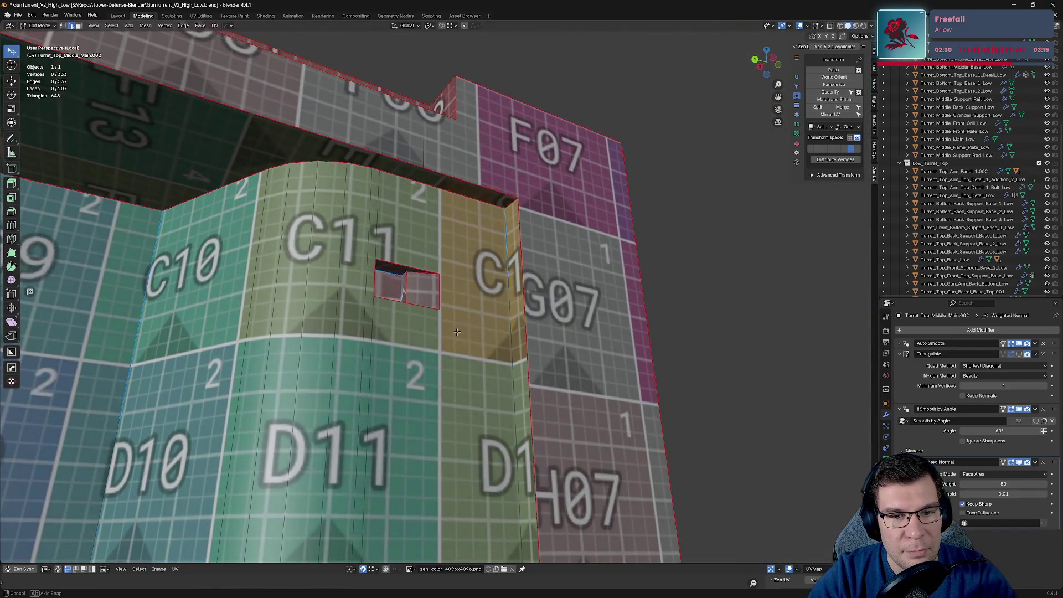
mouse_move(362, 376)
middle_down()
mouse_move(454, 337)
mouse_move(487, 354)
mouse_move(530, 281)
middle_up()
key(ctrl+s)
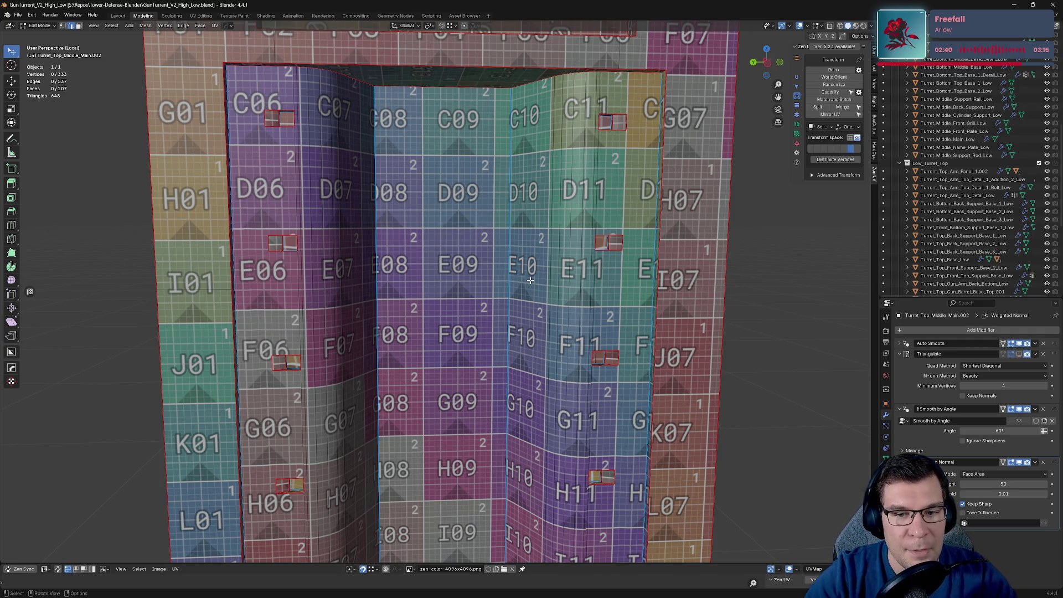
Step: Save GunTurrent_V2_High_Low.blend again and switch to Left Orthographic view
scroll(512, 244, down, 3)
middle_drag(512, 244, 516, 280)
key(ctrl+s)
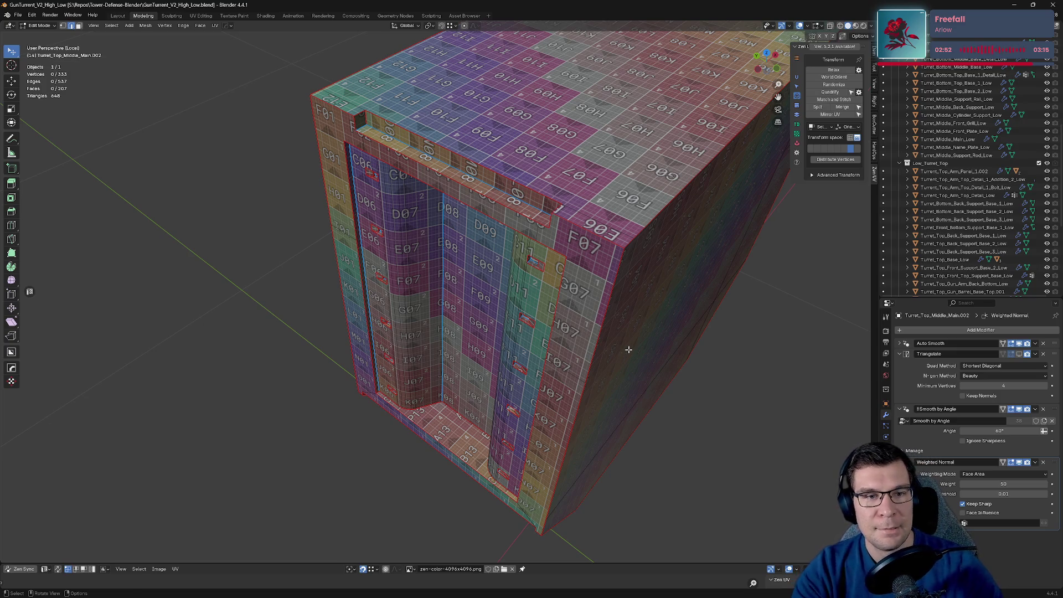
key(ctrl+s)
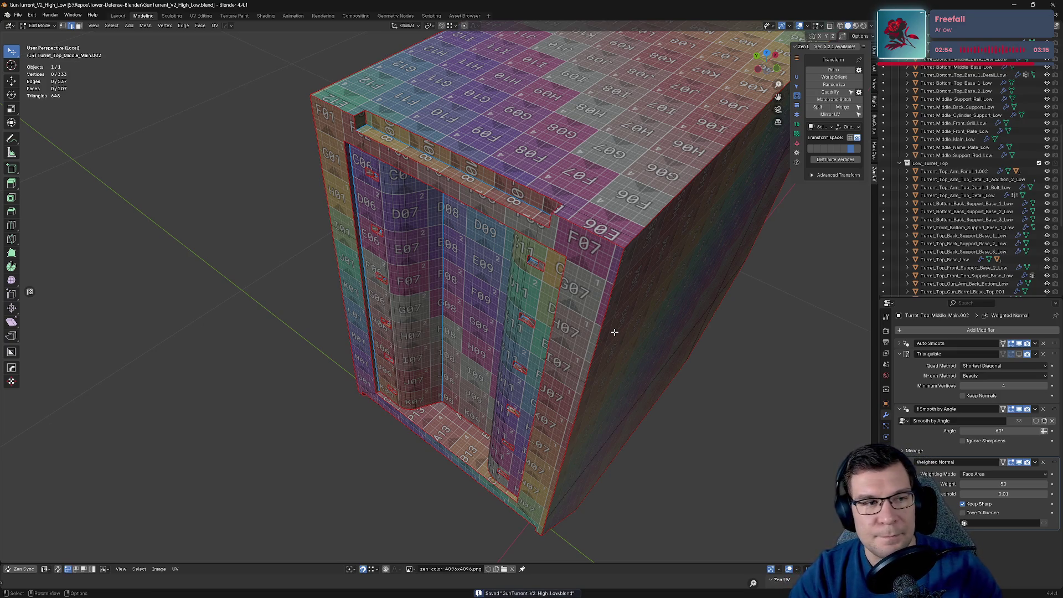
key(ctrl+KP_3)
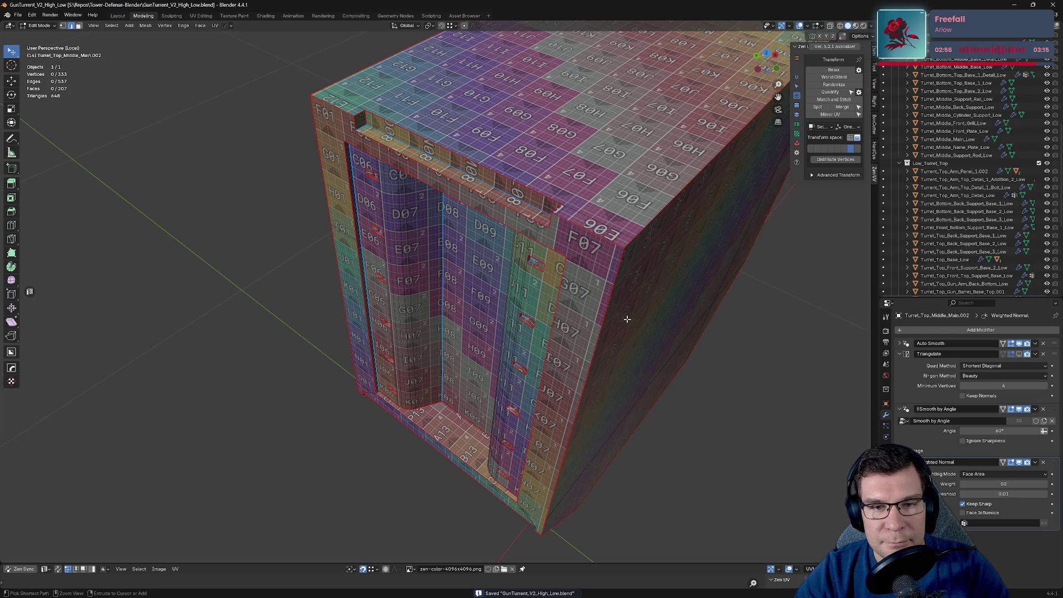
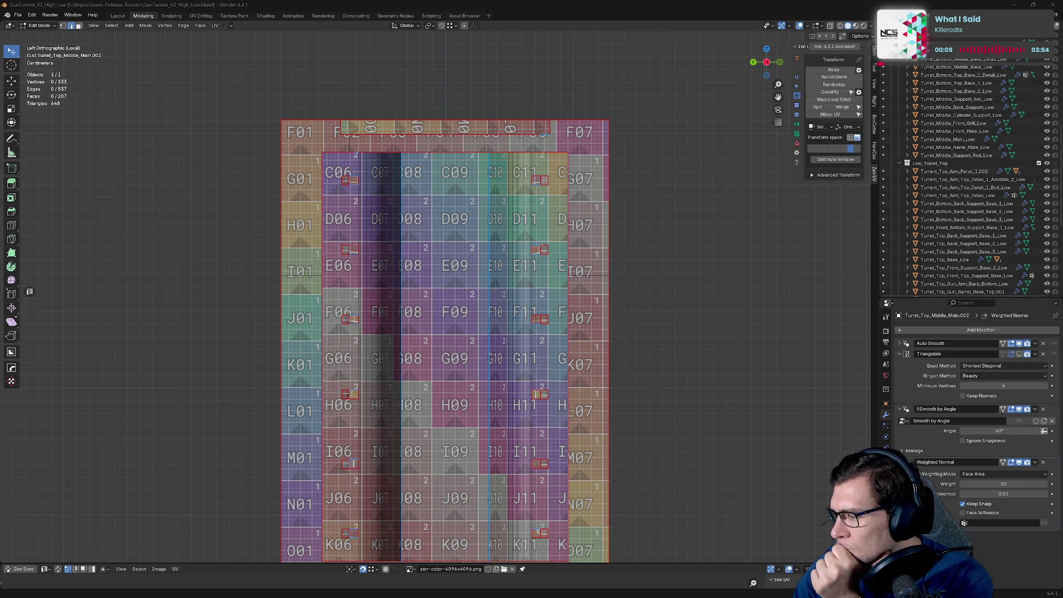
Step: Switch the isolated top middle block to Solid shading and frame it in the view
middle_drag(476, 244, 532, 240)
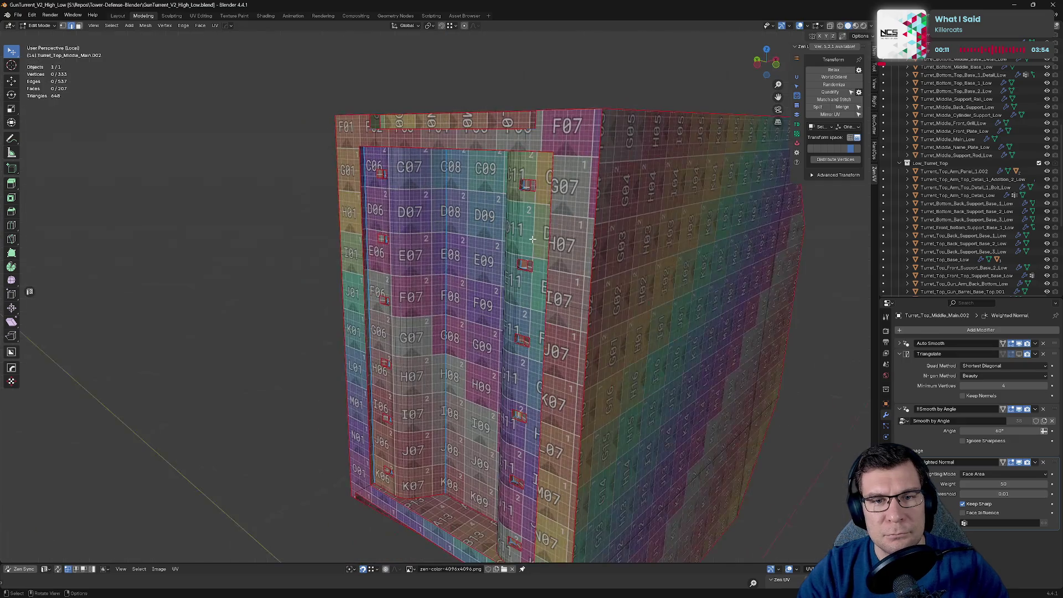
key(z)
key(Escape)
key(Tab)
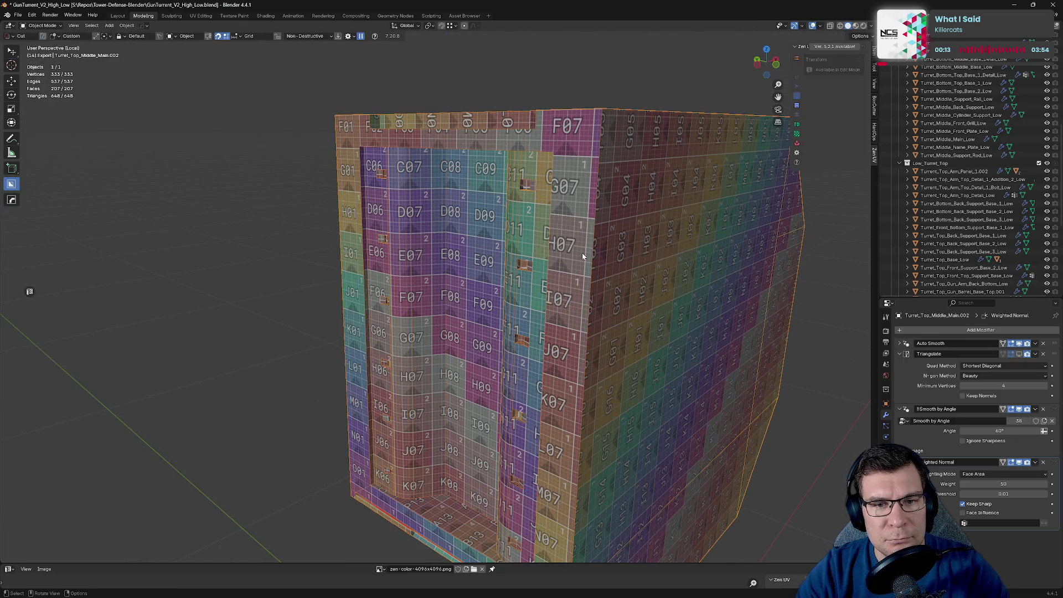
key(z)
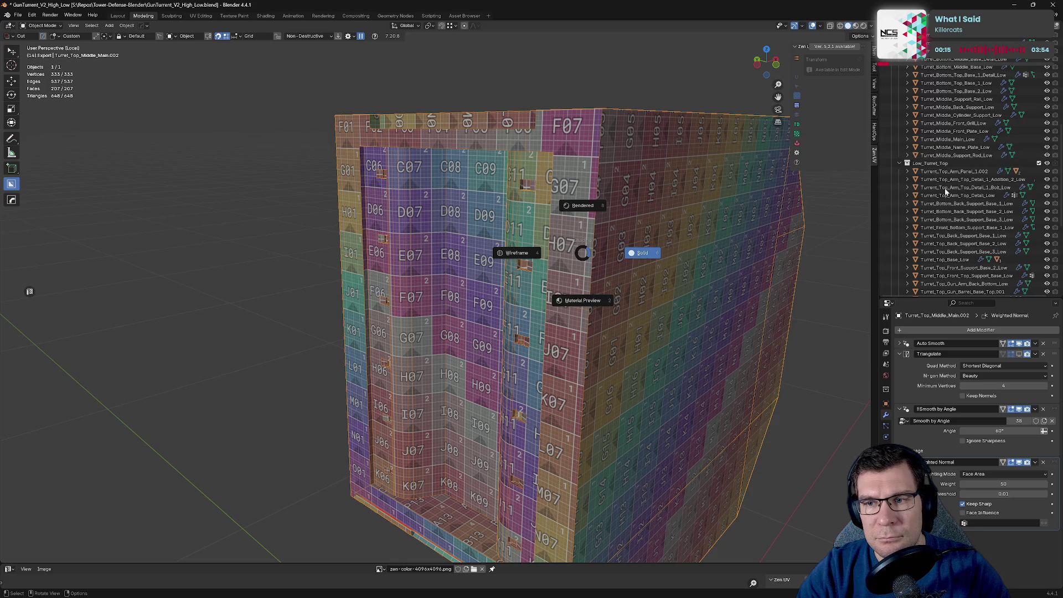
click(639, 251)
key(KP_Decimal)
scroll(915, 182, down, 5)
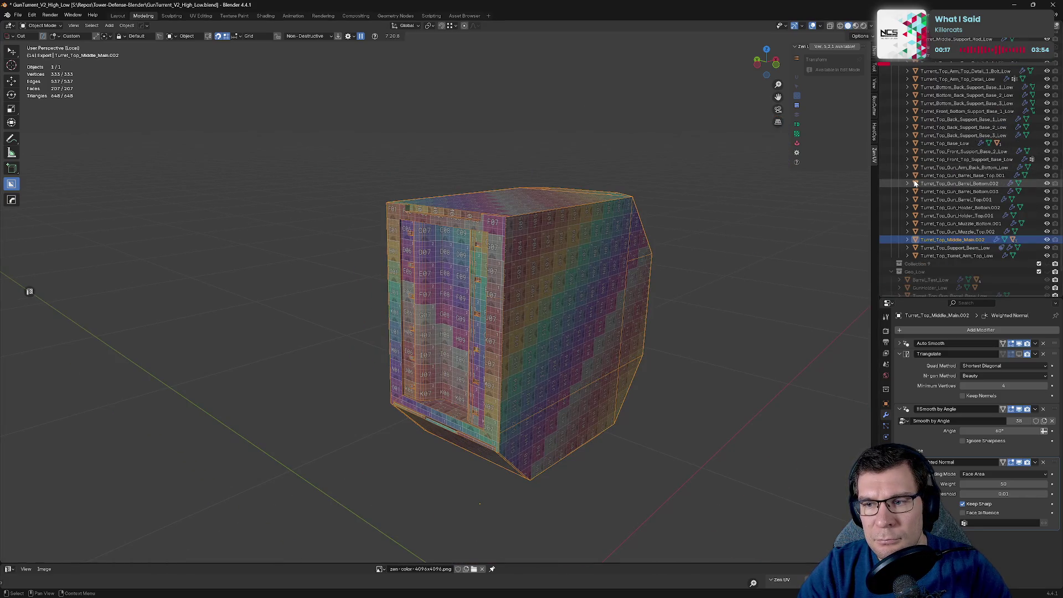
scroll(918, 176, up, 3)
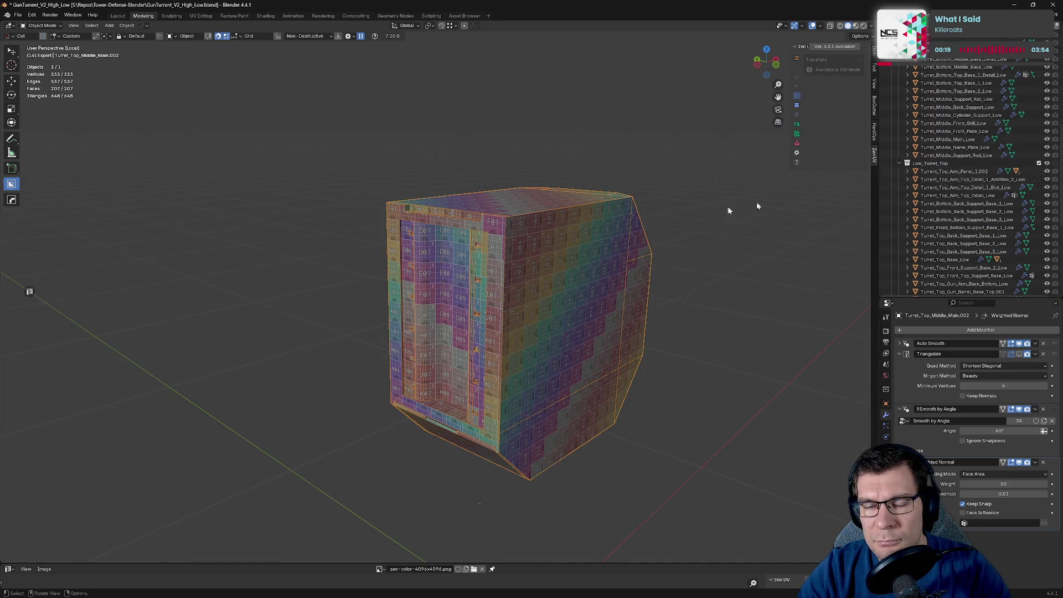
key(ctrl+space)
key(ctrl+space)
key(Tab)
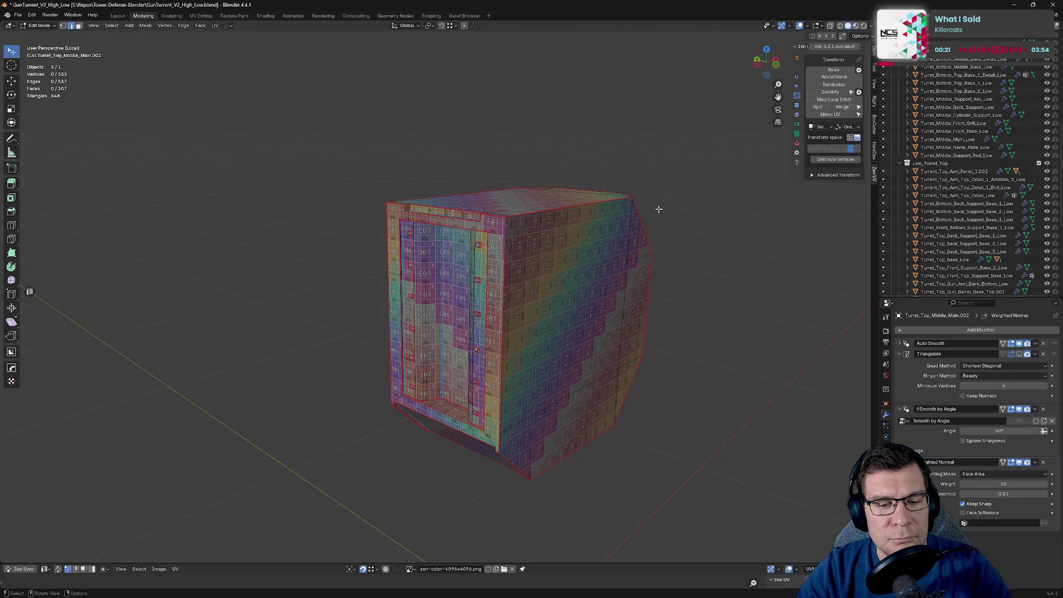
Step: Orbit around the block in Edit Mode to check the colour grid on its sides and front rows I–K
middle_drag(663, 201, 587, 210)
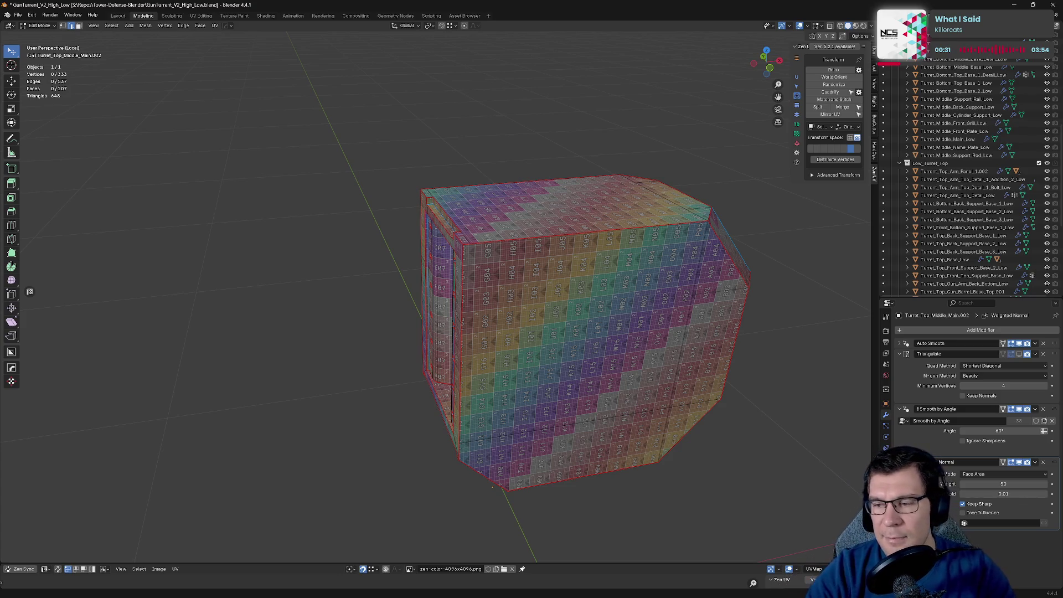
mouse_move(683, 366)
middle_down()
mouse_move(384, 327)
mouse_move(308, 256)
middle_up()
scroll(741, 435, up, 10)
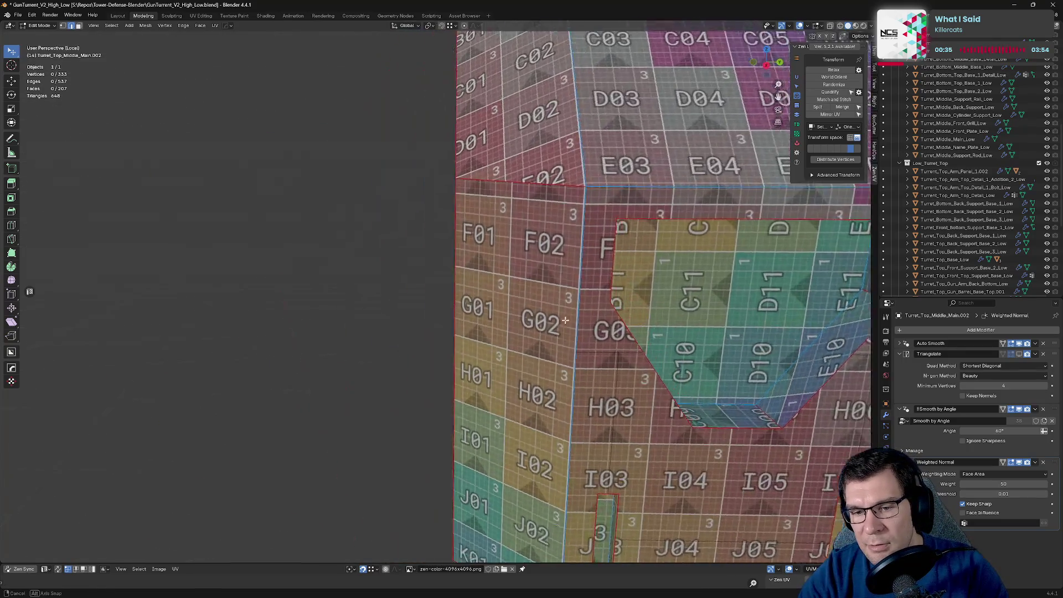
middle_drag(741, 436, 474, 280)
key(Tab)
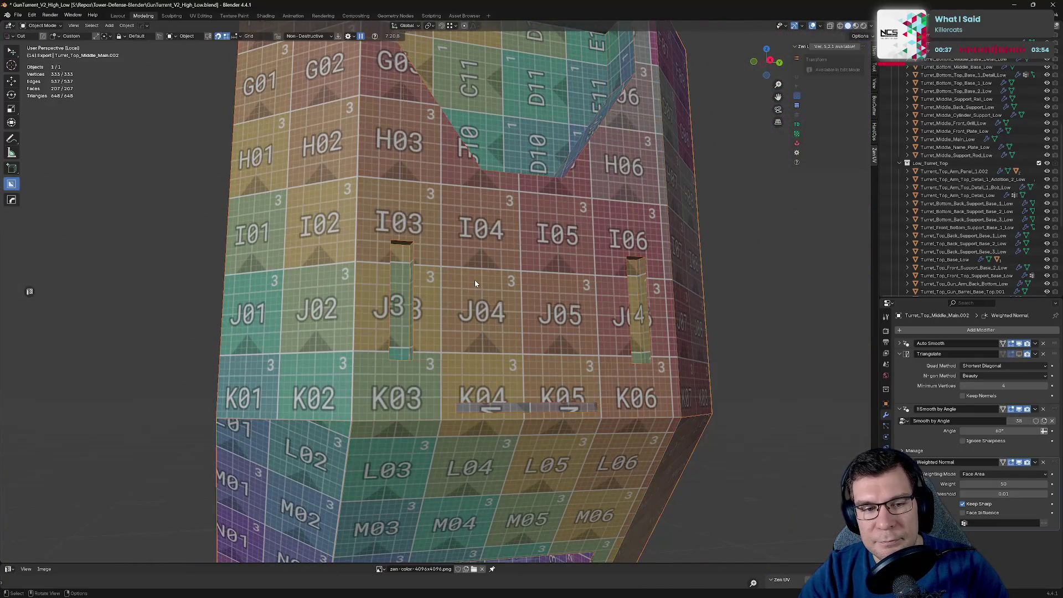
key(Tab)
key(Tab)
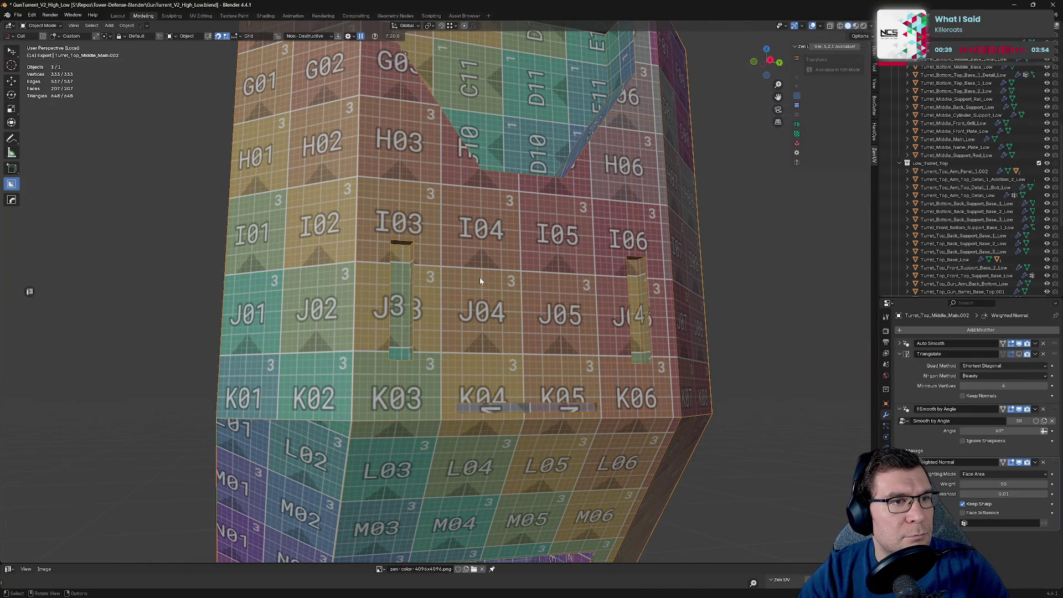
scroll(485, 279, down, 5)
Step: Inspect the block's top face and sides in a maximized viewport
key(ctrl+space)
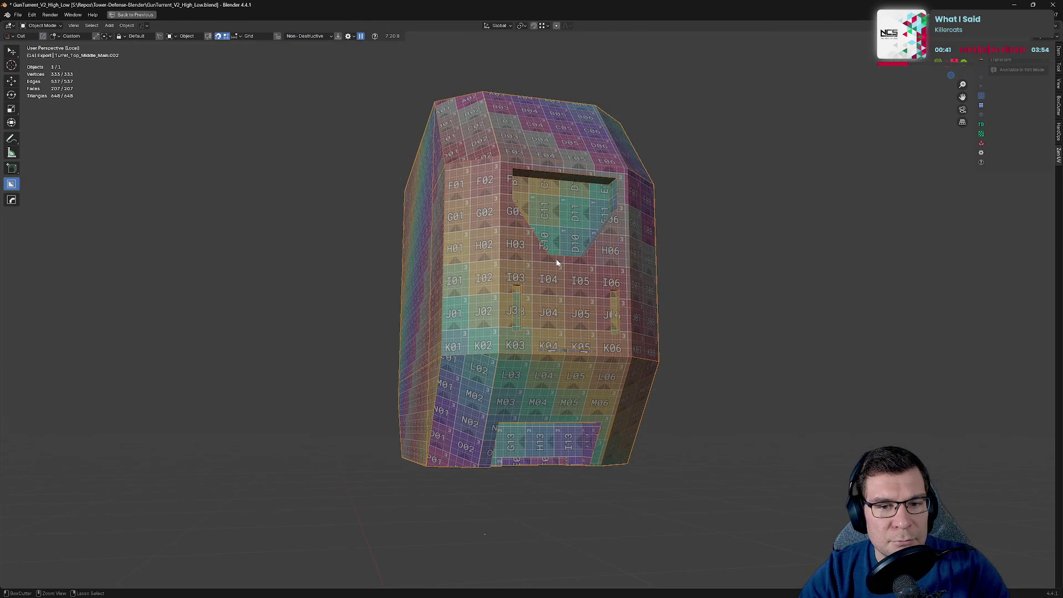
key(ctrl+space)
scroll(556, 258, down, 2)
scroll(481, 317, up, 8)
scroll(522, 316, down, 7)
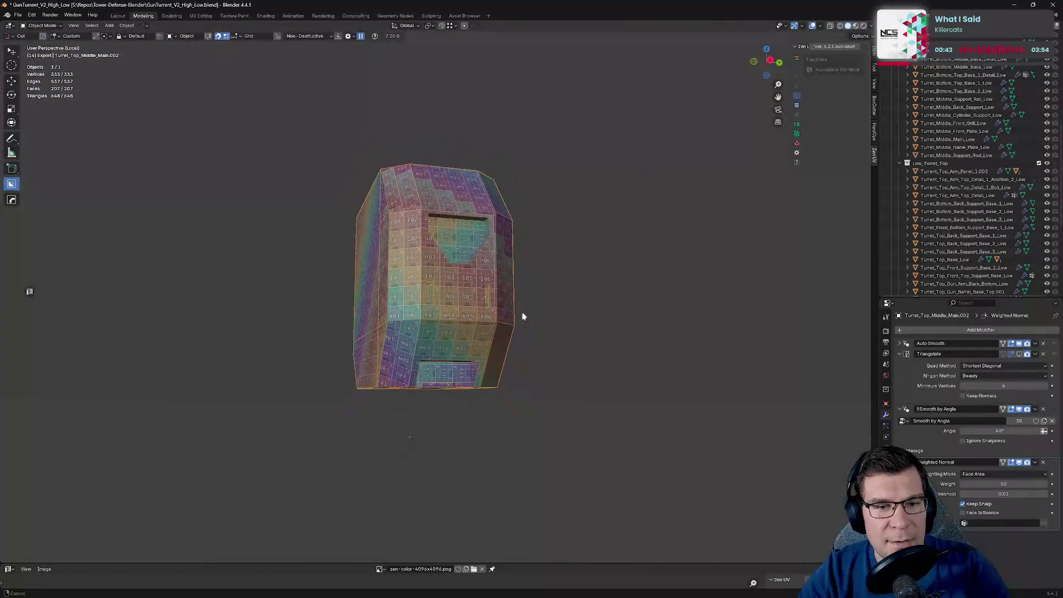
scroll(536, 245, up, 2)
middle_drag(543, 243, 487, 275)
scroll(449, 277, up, 3)
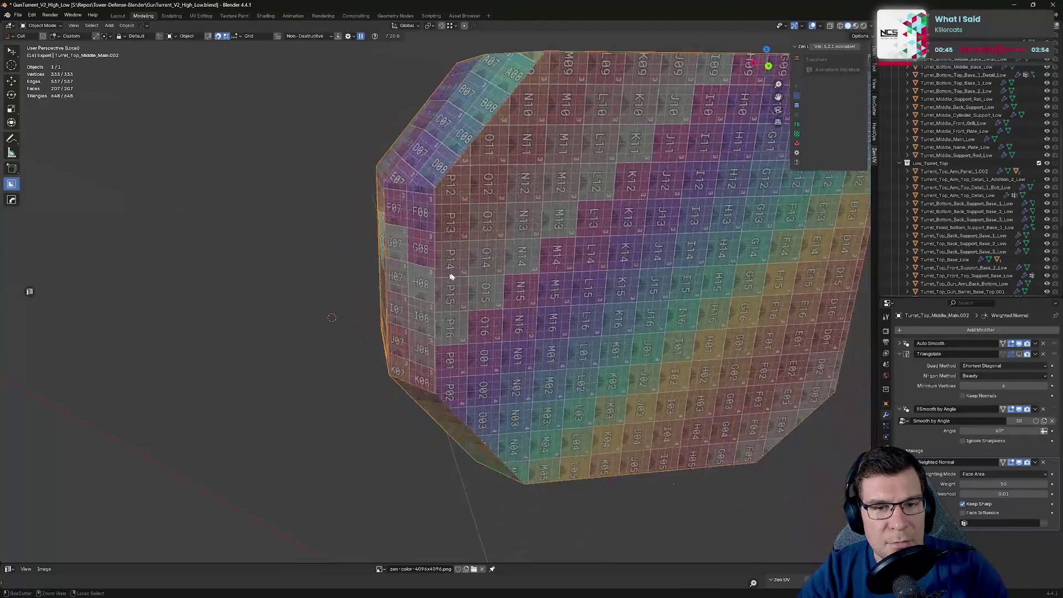
key(ctrl+space)
key(ctrl+space)
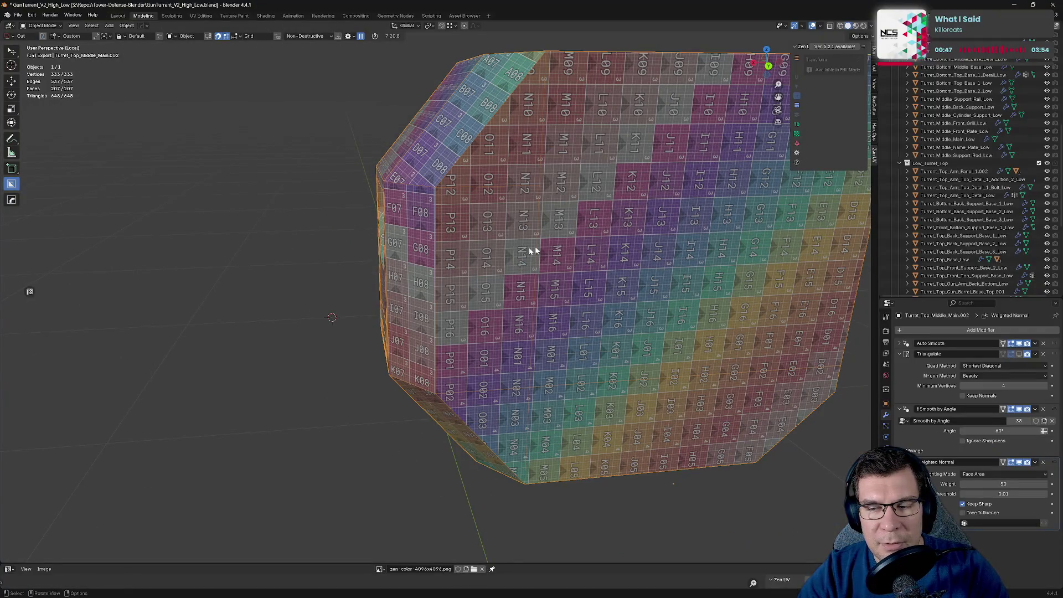
scroll(484, 247, down, 3)
middle_drag(484, 247, 567, 255)
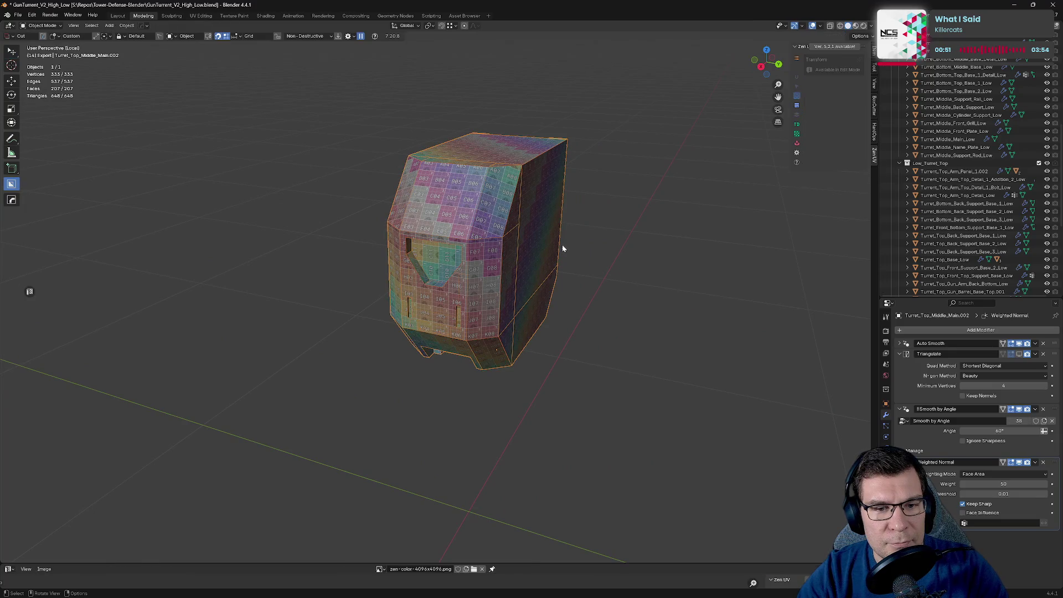
Step: Select an edge on the block's left side, then exit local view to show the whole turret
key(Tab)
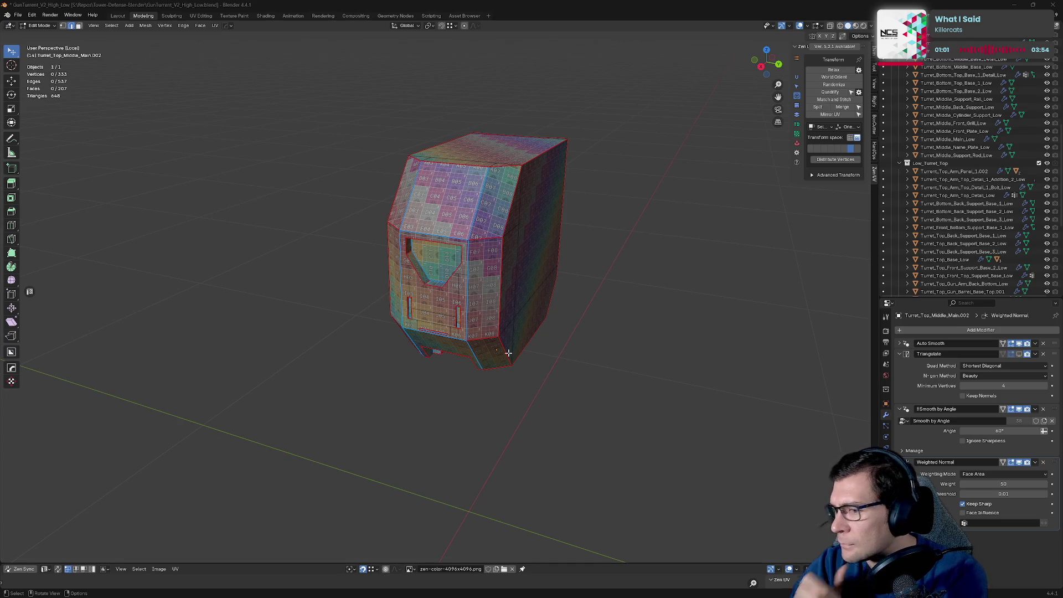
click(388, 191)
key(Tab)
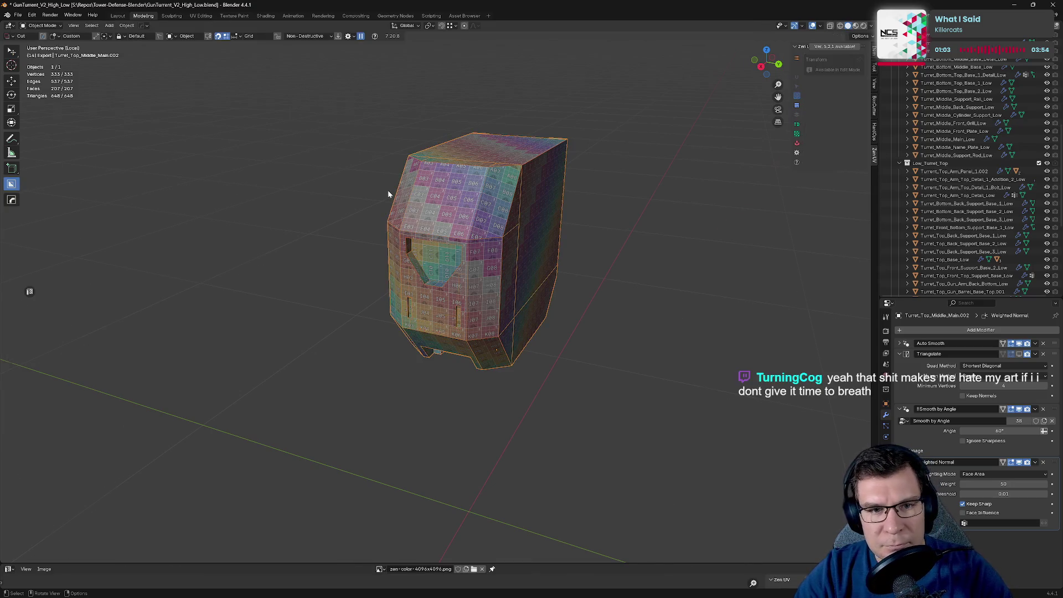
key(KP_Divide)
middle_drag(388, 191, 641, 230)
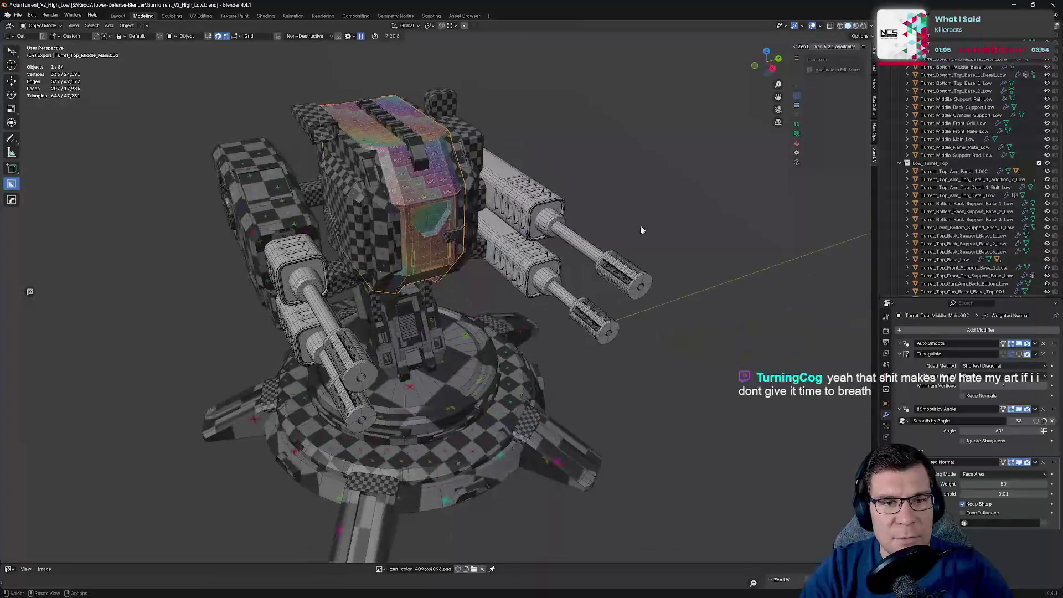
Step: Clear the edge selection and orbit the checker-textured turret from its side to the underside and base
key(Tab)
middle_drag(634, 298, 635, 266)
click(641, 322)
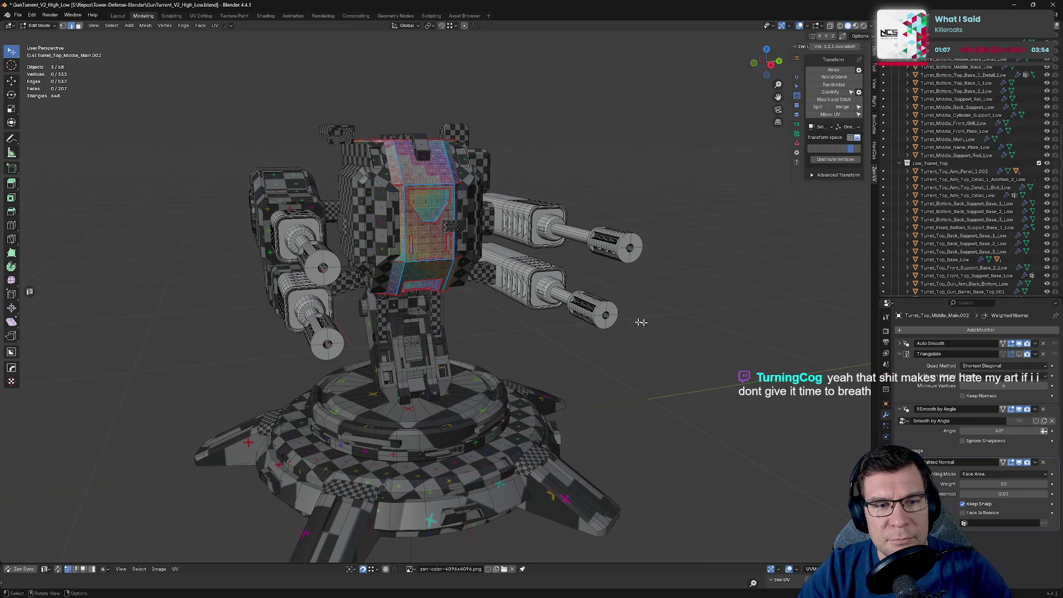
mouse_move(478, 278)
middle_down()
mouse_move(555, 266)
mouse_move(491, 281)
middle_up()
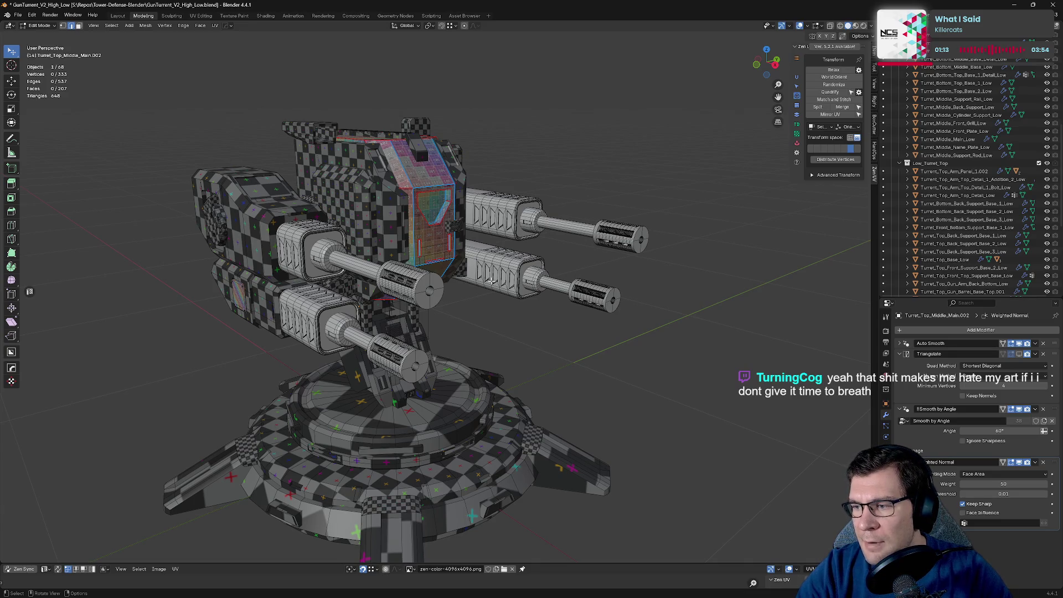
mouse_move(491, 281)
middle_down()
mouse_move(390, 303)
mouse_move(573, 198)
mouse_move(528, 178)
mouse_move(554, 176)
mouse_move(574, 241)
middle_up()
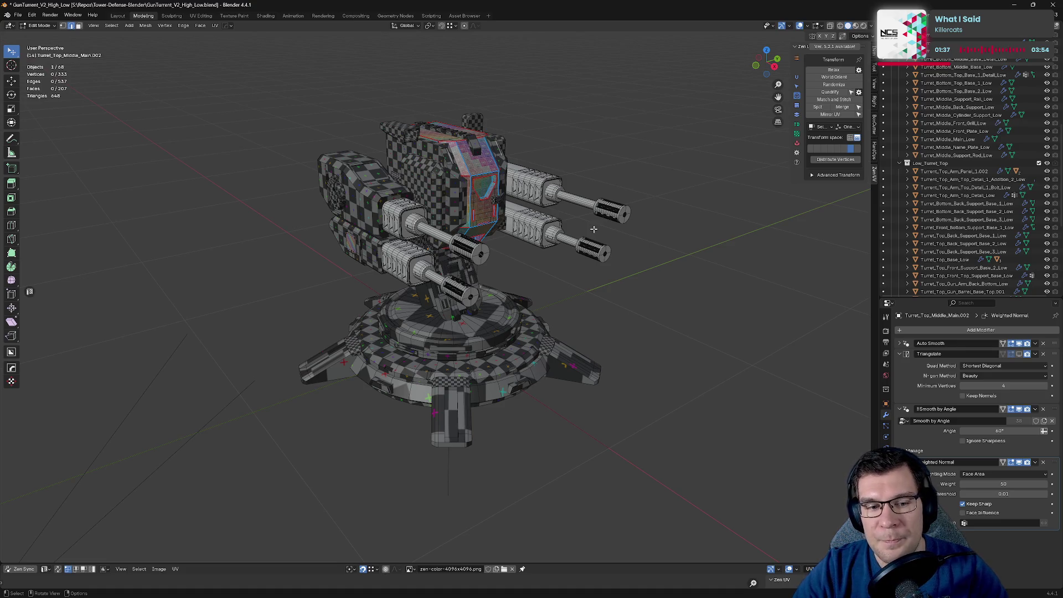
shift+scroll(576, 220, down, 3)
scroll(579, 182, up, 5)
mouse_move(579, 182)
middle_down()
mouse_move(609, 131)
mouse_move(553, 164)
mouse_move(553, 155)
mouse_move(614, 155)
mouse_move(505, 294)
middle_up()
Step: Return to Object Mode and select the small colour-grid aim panel plate
scroll(505, 294, up, 5)
scroll(514, 262, up, 3)
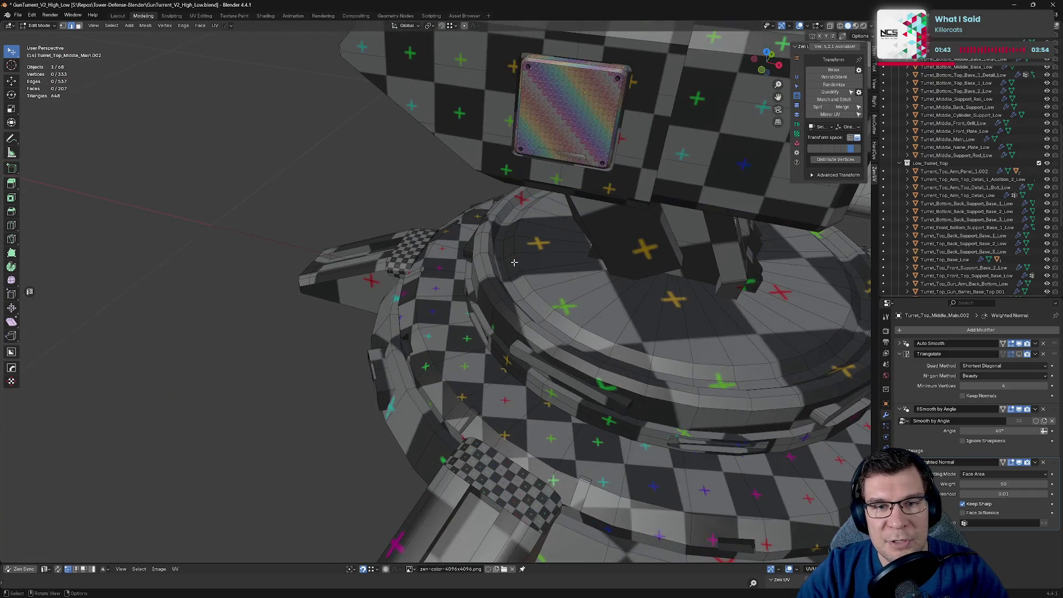
scroll(514, 263, down, 8)
key(Tab)
click(490, 229)
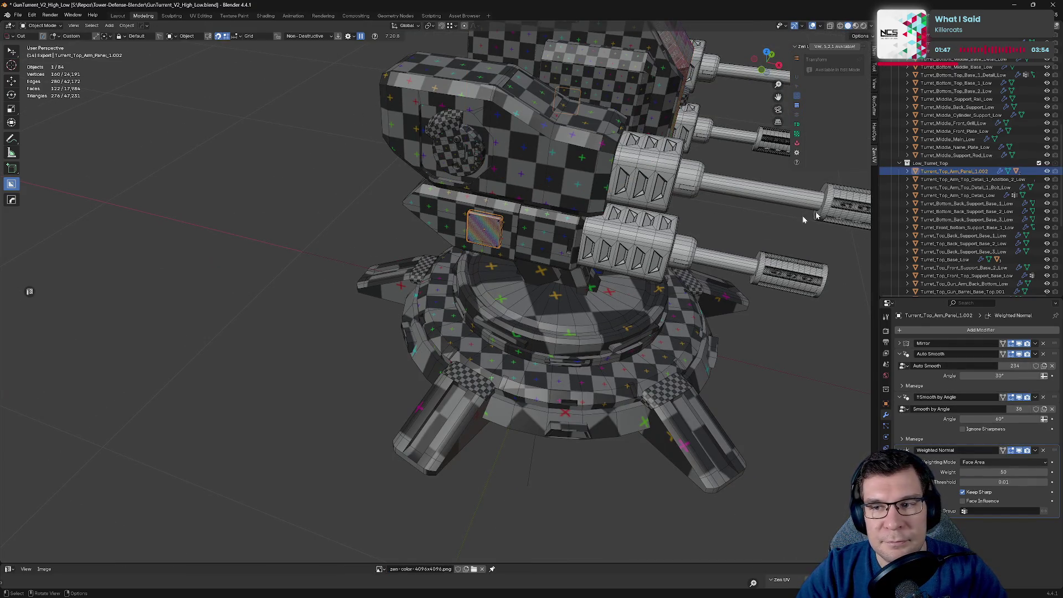
Step: Show the Geo_Low collection and frame the whole low-poly turret in view
scroll(948, 193, down, 7)
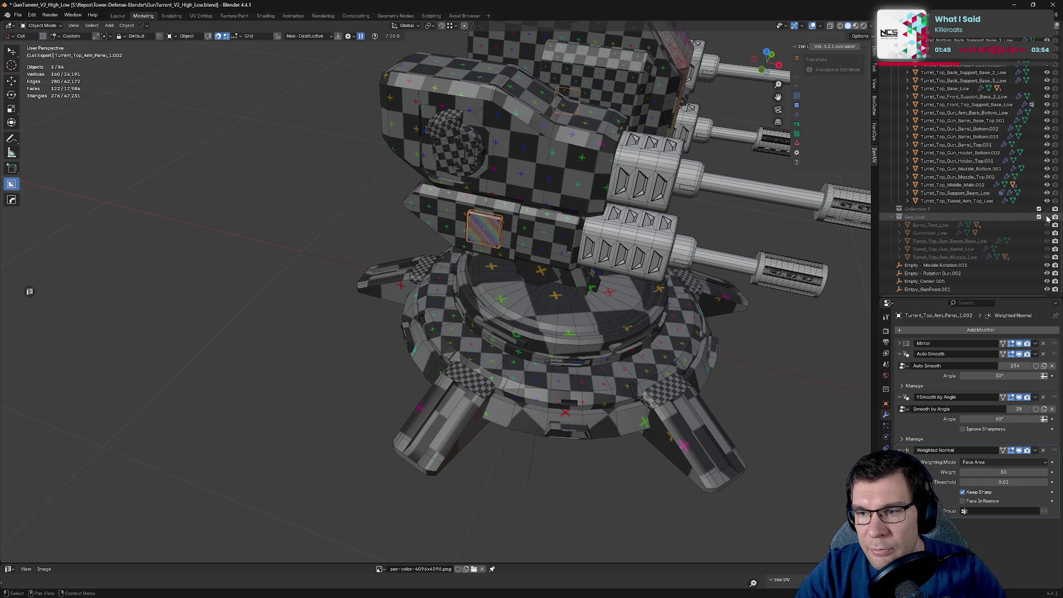
click(1046, 217)
key(Home)
mouse_move(623, 216)
middle_down()
mouse_move(409, 284)
mouse_move(403, 244)
mouse_move(647, 199)
mouse_move(697, 209)
middle_up()
scroll(423, 222, up, 4)
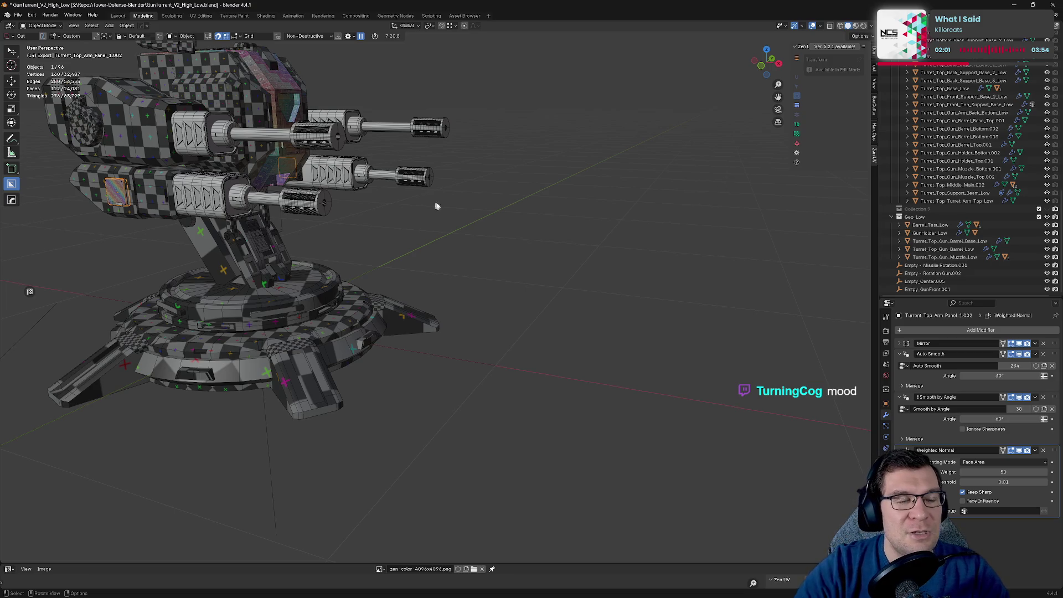
mouse_move(437, 206)
middle_down()
mouse_move(394, 212)
mouse_move(425, 197)
middle_up()
shift+middle_drag(393, 305, 532, 456)
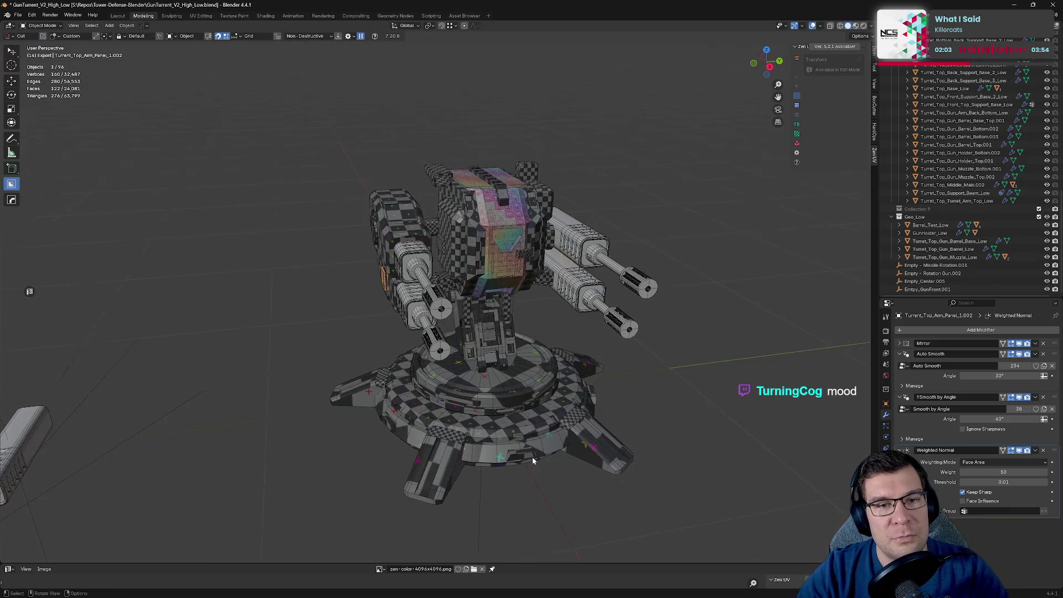
mouse_move(443, 371)
middle_down()
mouse_move(457, 311)
mouse_move(558, 321)
mouse_move(545, 291)
middle_up()
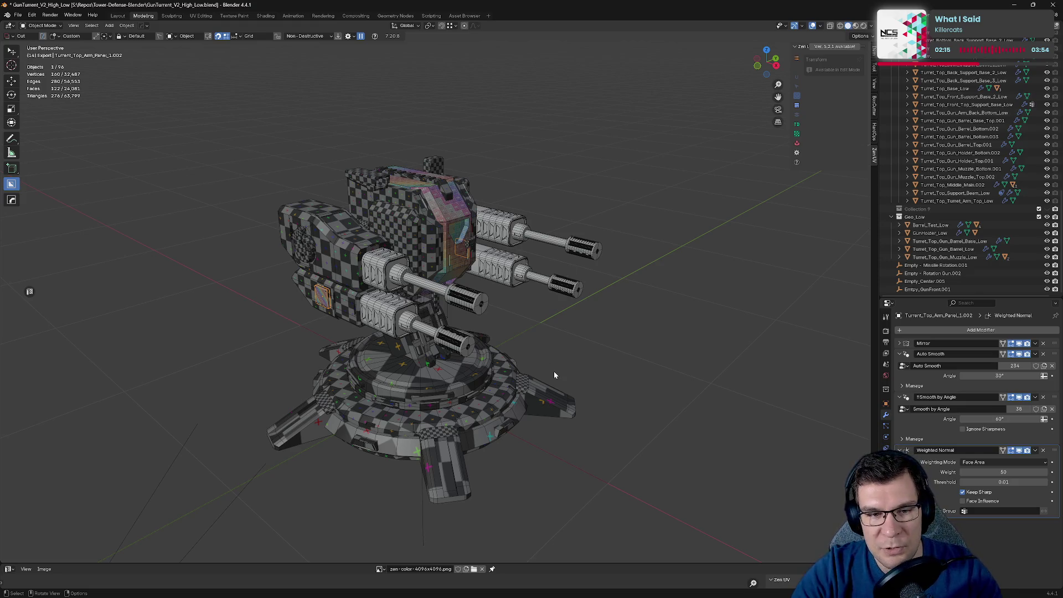
Step: Select the gun holder pieces and the separate GunHolder_Low barrel object
click(393, 274)
mouse_move(384, 292)
middle_down()
mouse_move(373, 316)
mouse_move(404, 318)
mouse_move(505, 240)
middle_up()
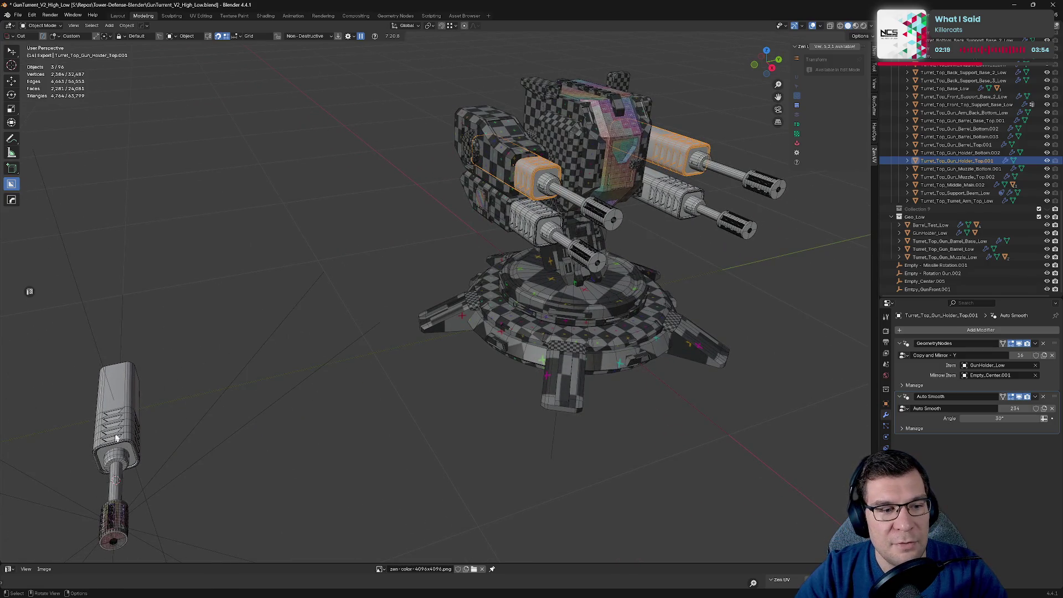
shift+middle_drag(116, 437, 408, 257)
click(329, 316)
mouse_move(329, 316)
middle_down()
mouse_move(481, 267)
mouse_move(468, 293)
middle_up()
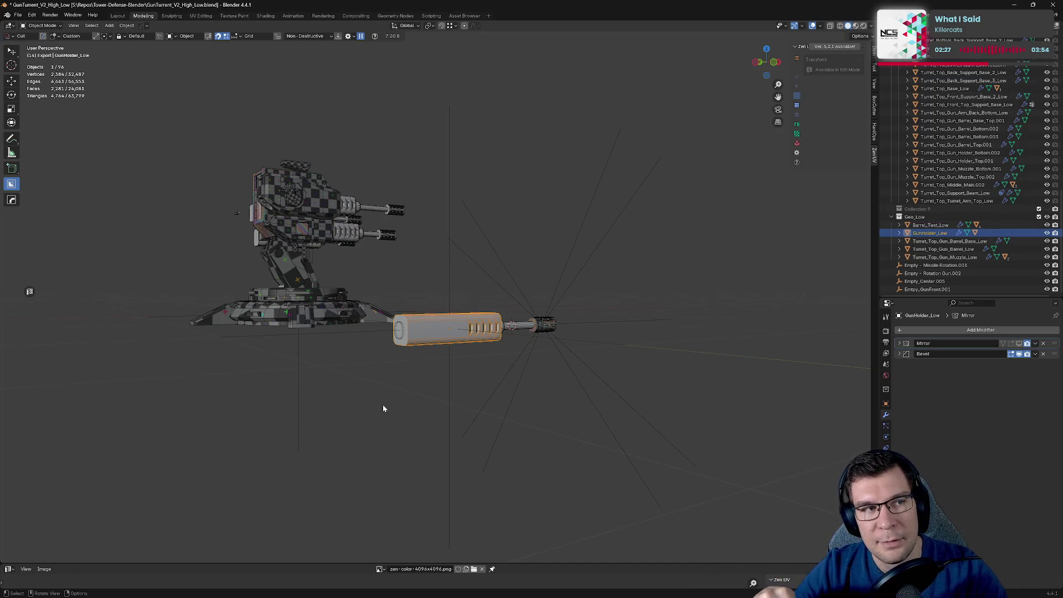
Step: Save the file as GunTurrent_V2_High_Low.blend and swing the turret to face the camera
key(ctrl+s)
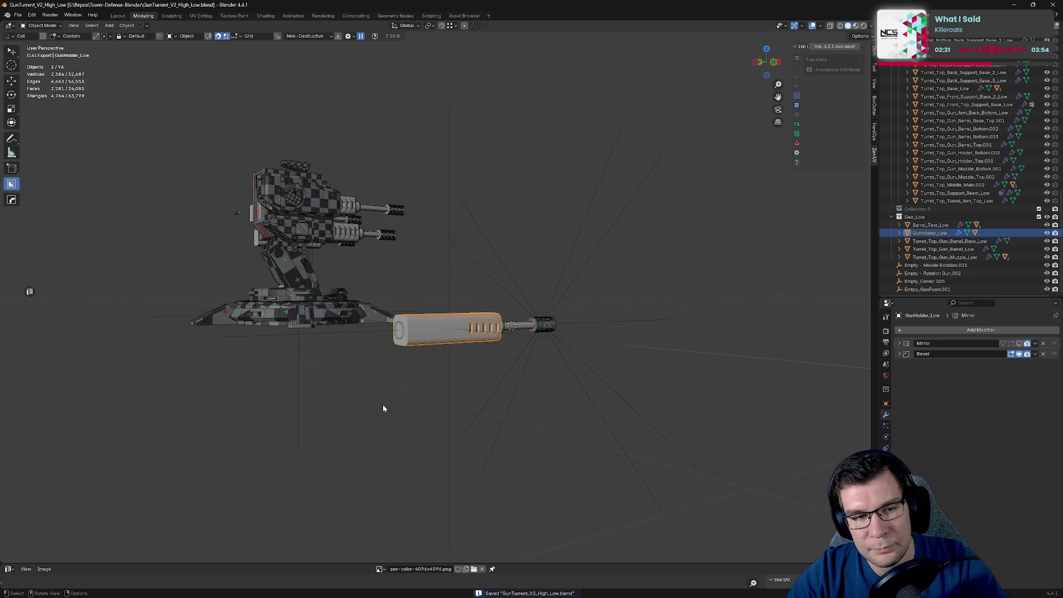
mouse_move(536, 95)
middle_down()
mouse_move(517, 161)
mouse_move(479, 210)
middle_up()
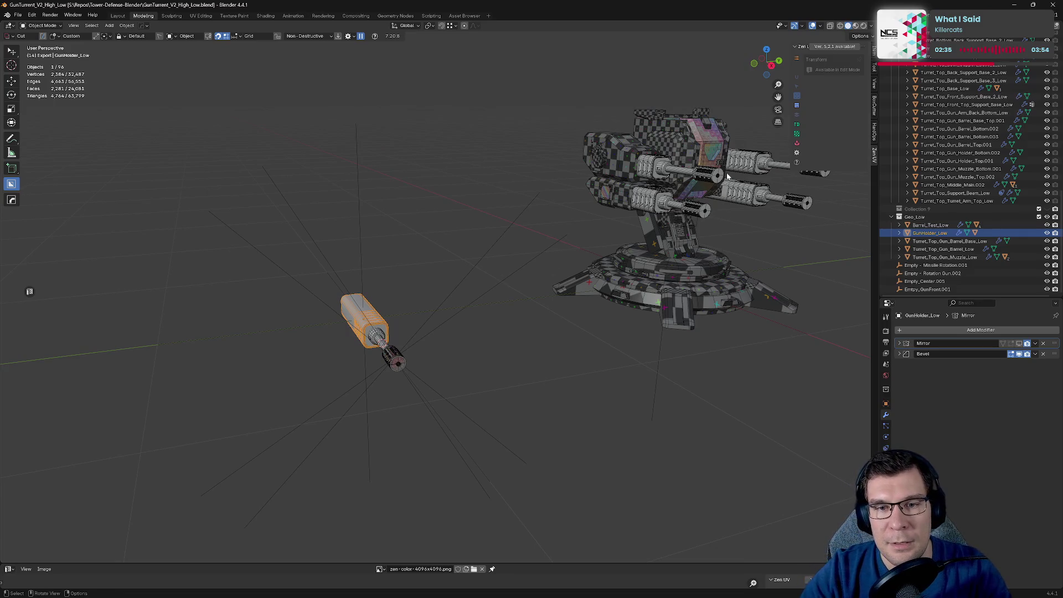
mouse_move(726, 176)
middle_down()
mouse_move(429, 327)
mouse_move(490, 269)
mouse_move(676, 269)
middle_up()
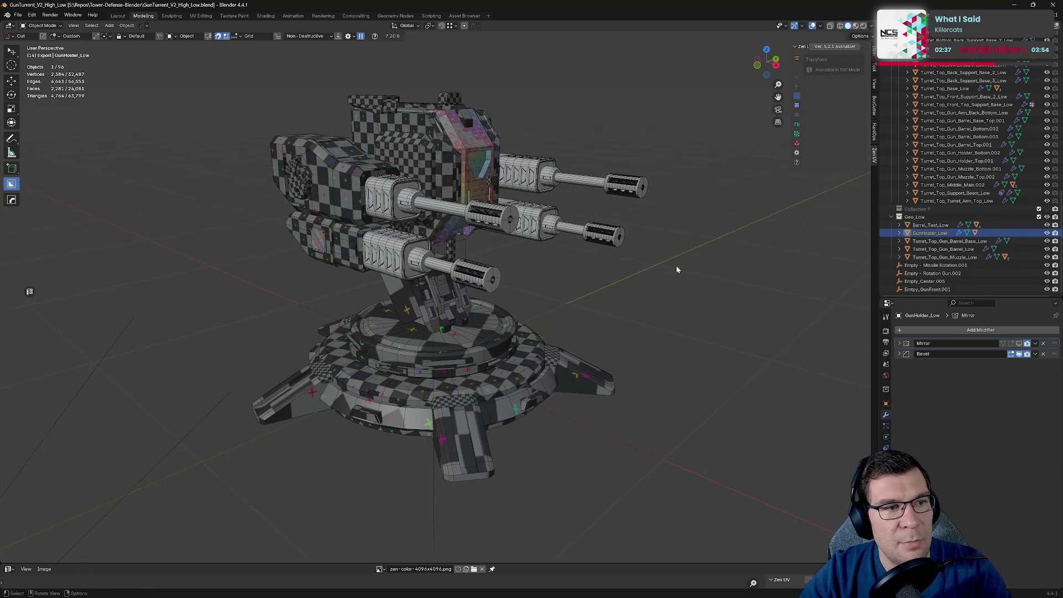
Step: Deselect everything and hide the Geo_Low collection and remaining low-poly turret parts
key(alt+a)
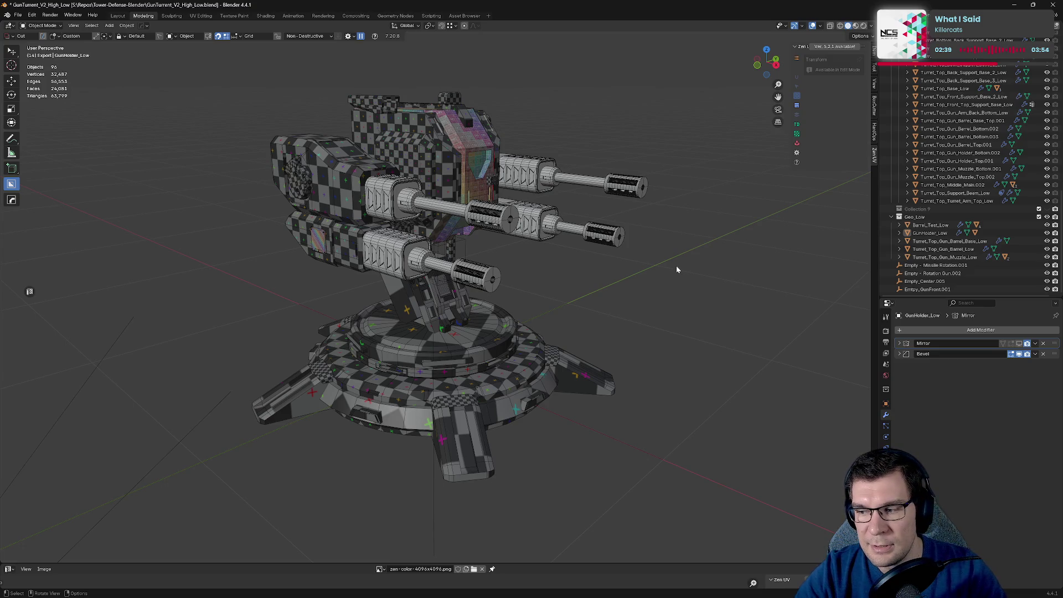
click(1046, 216)
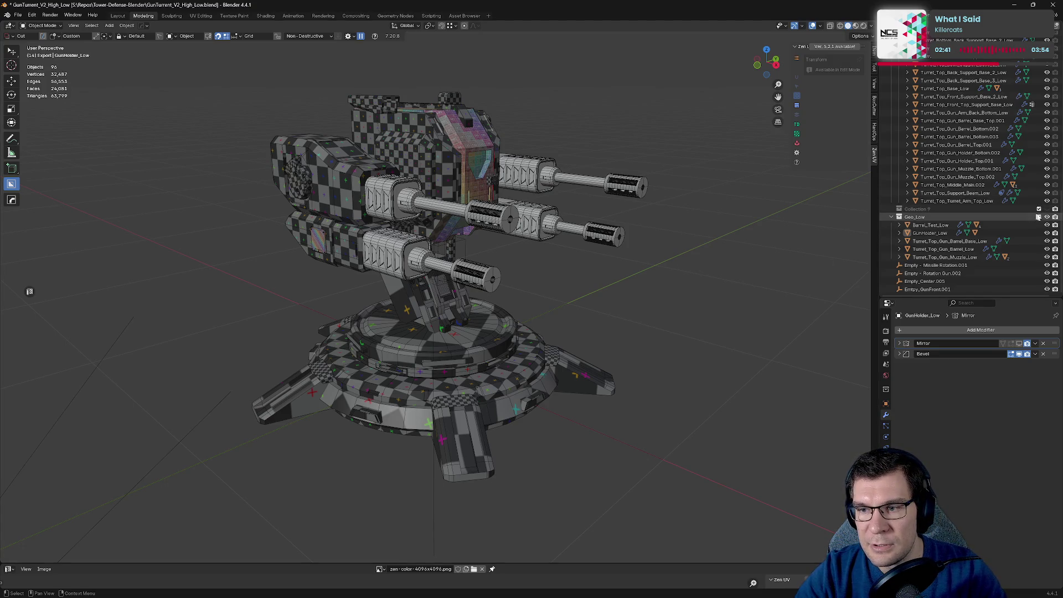
scroll(1043, 216, up, 10)
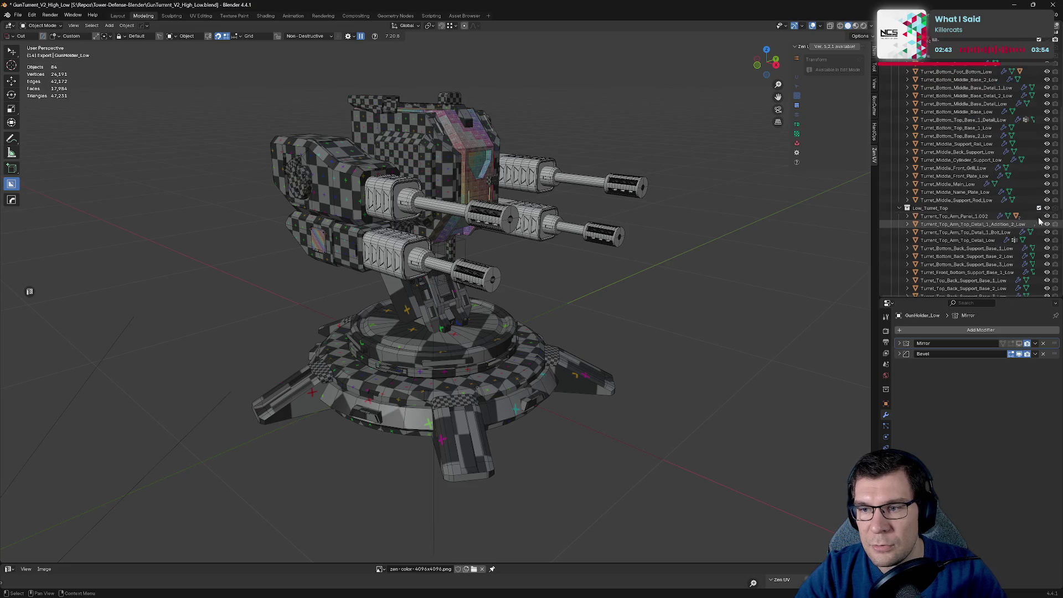
click(1046, 208)
click(1046, 63)
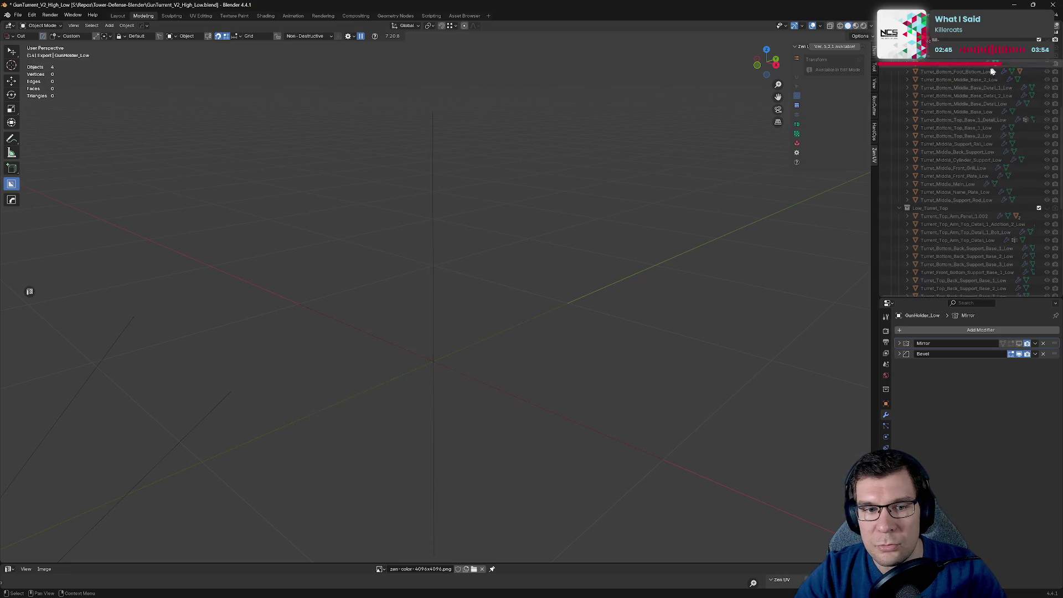
scroll(941, 111, up, 5)
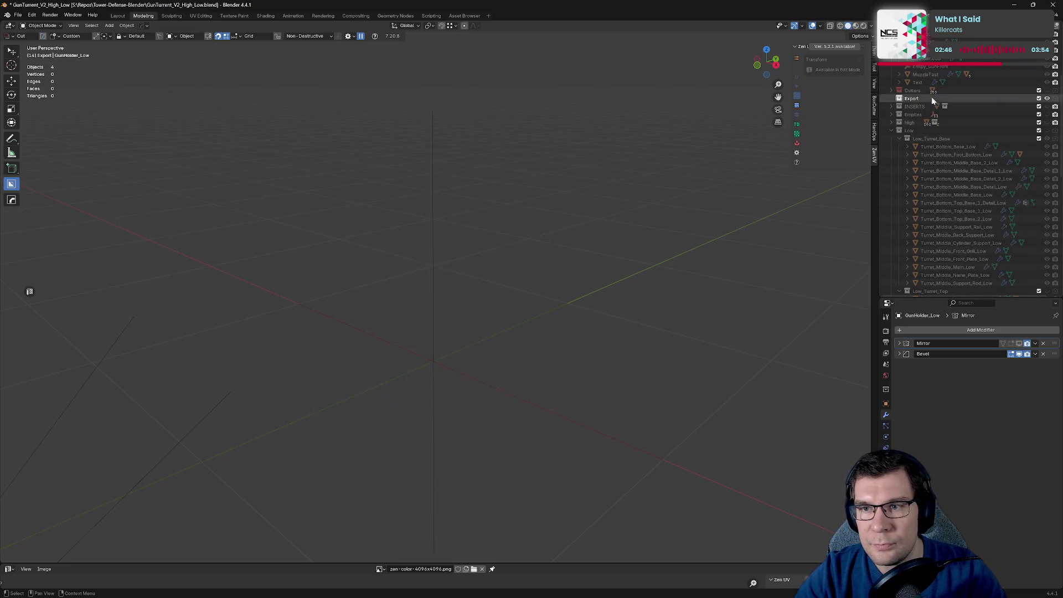
Step: Expand the High collection and show Turret_Base and Turret_Top
click(1047, 122)
click(1048, 131)
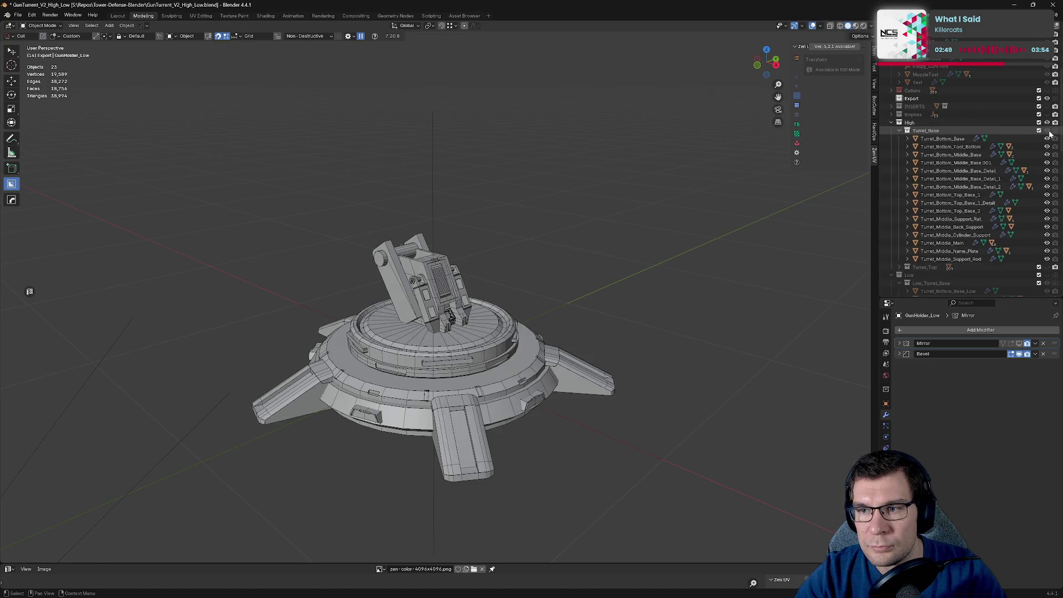
click(1050, 267)
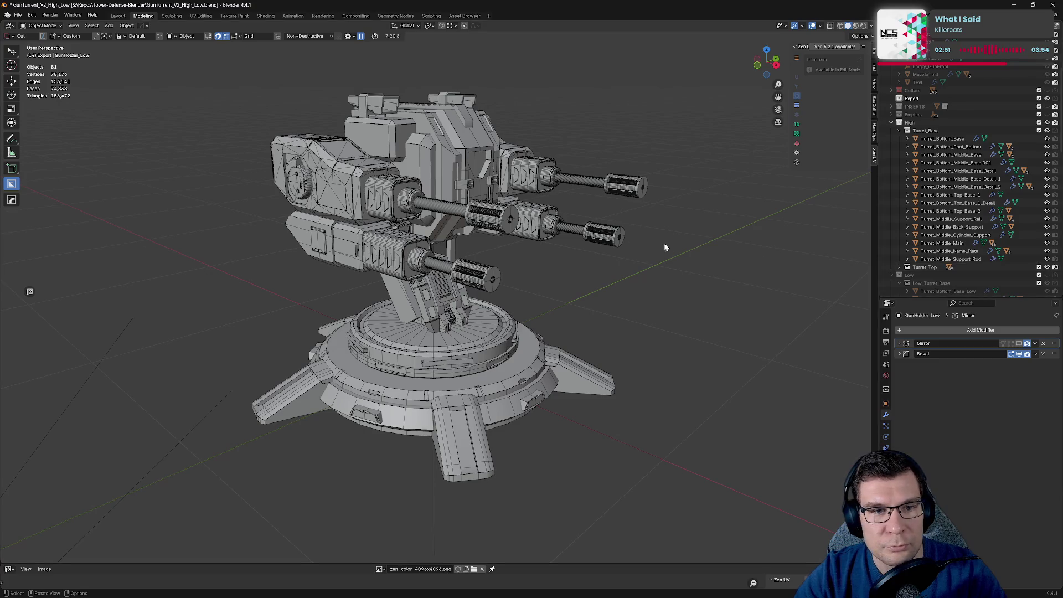
Step: Zoom in on the high-poly barrels and select the top gun muzzle
key(a)
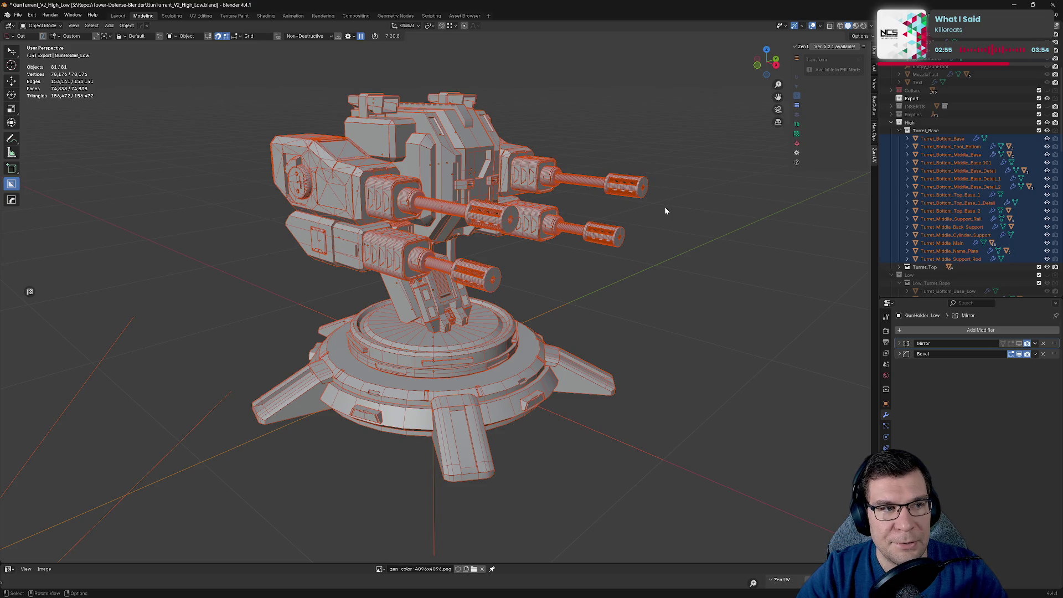
mouse_move(524, 232)
ctrl+middle_down()
mouse_move(563, 198)
mouse_move(576, 226)
mouse_move(864, 432)
mouse_move(77, 507)
mouse_move(689, 76)
ctrl+middle_up()
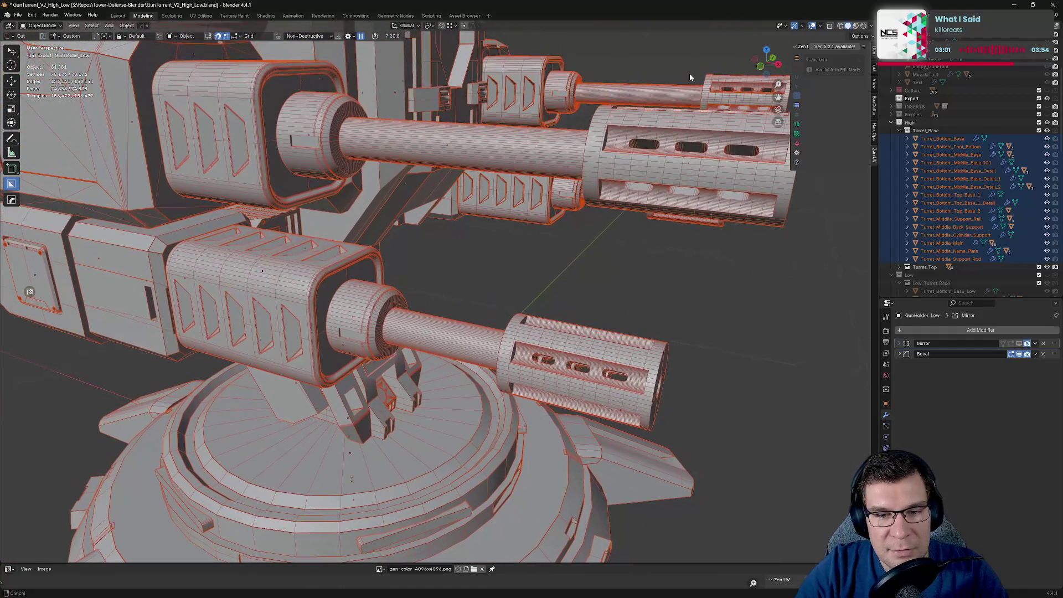
mouse_move(666, 4)
middle_down()
mouse_move(443, 105)
mouse_move(361, 124)
mouse_move(364, 187)
middle_up()
click(364, 187)
mouse_move(291, 230)
middle_down()
mouse_move(726, 330)
mouse_move(357, 105)
middle_up()
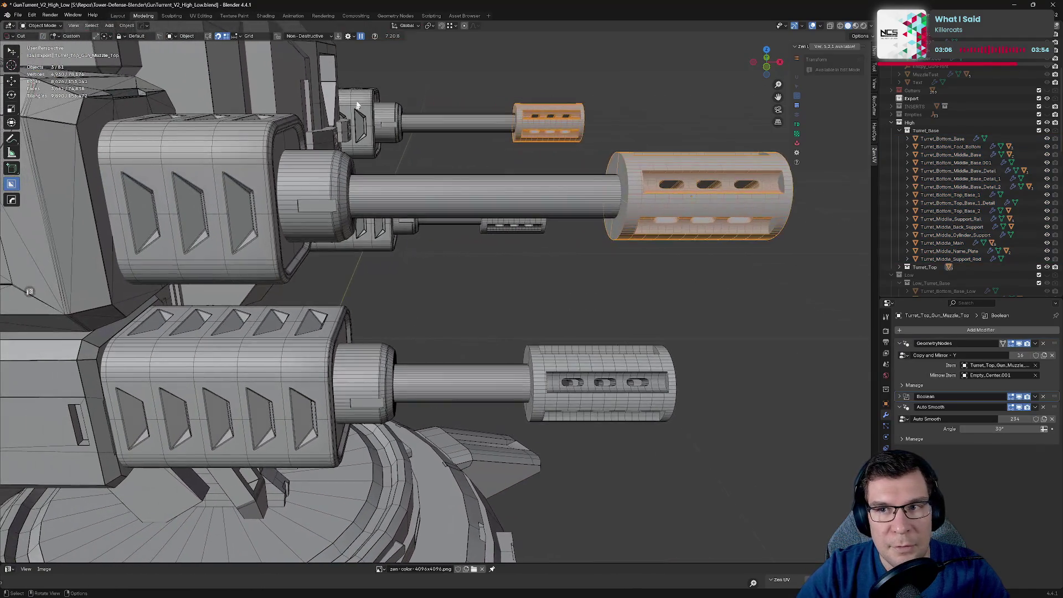
Step: Set the viewport to Solid shading with Flat lighting after trying Material Preview
click(855, 27)
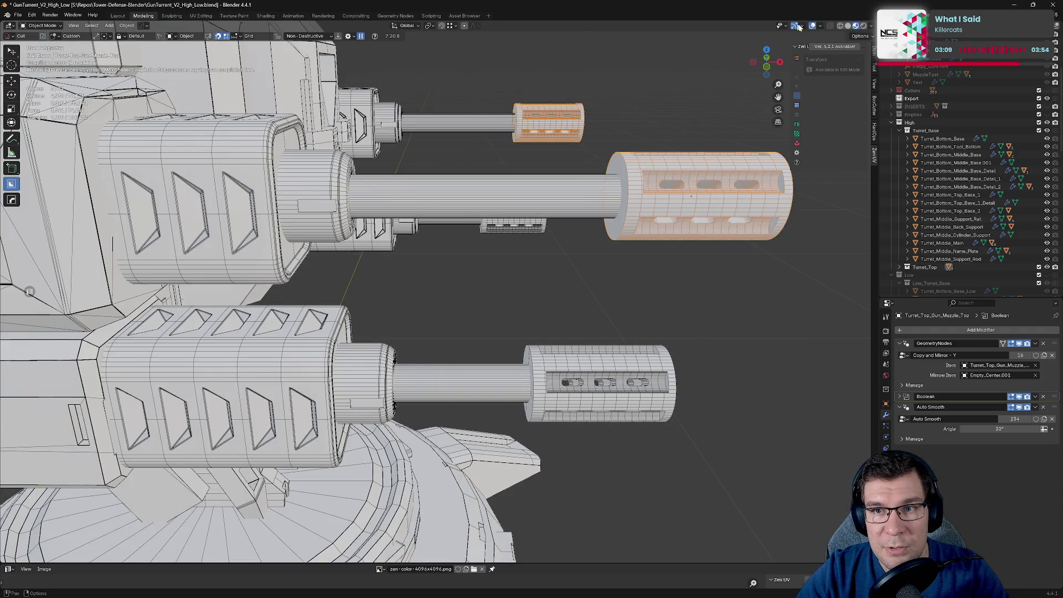
click(872, 26)
click(847, 26)
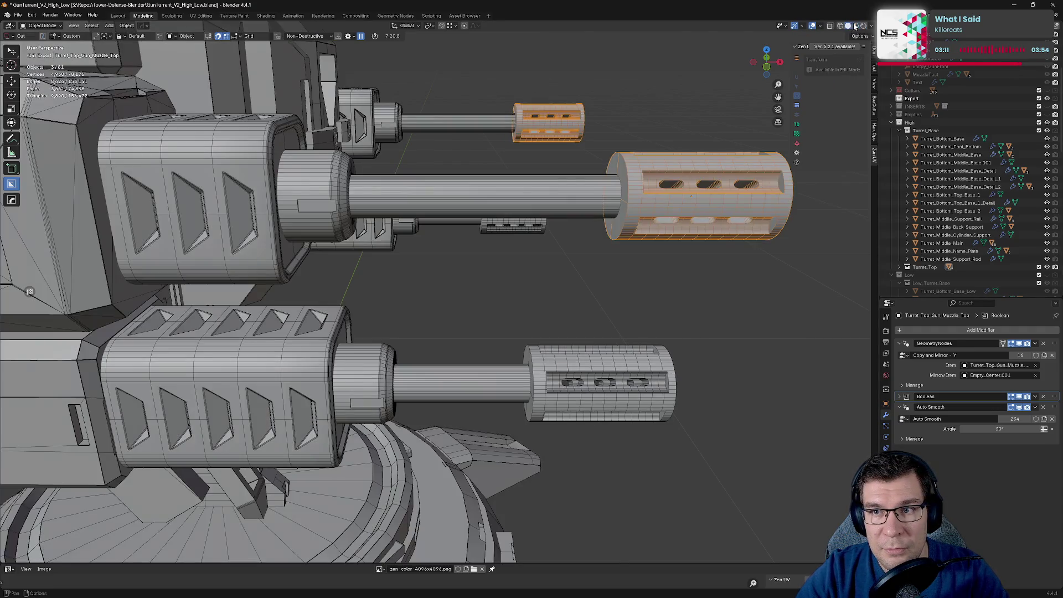
click(895, 65)
Step: Set Wire Color back to Theme and shade the model with a red MatCap
click(867, 88)
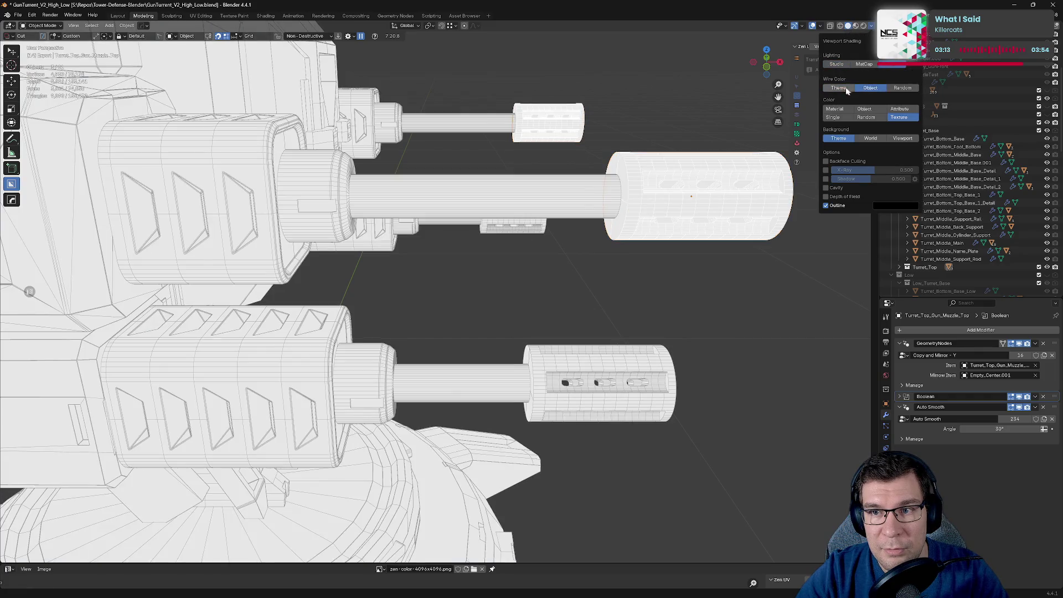
click(838, 87)
click(862, 64)
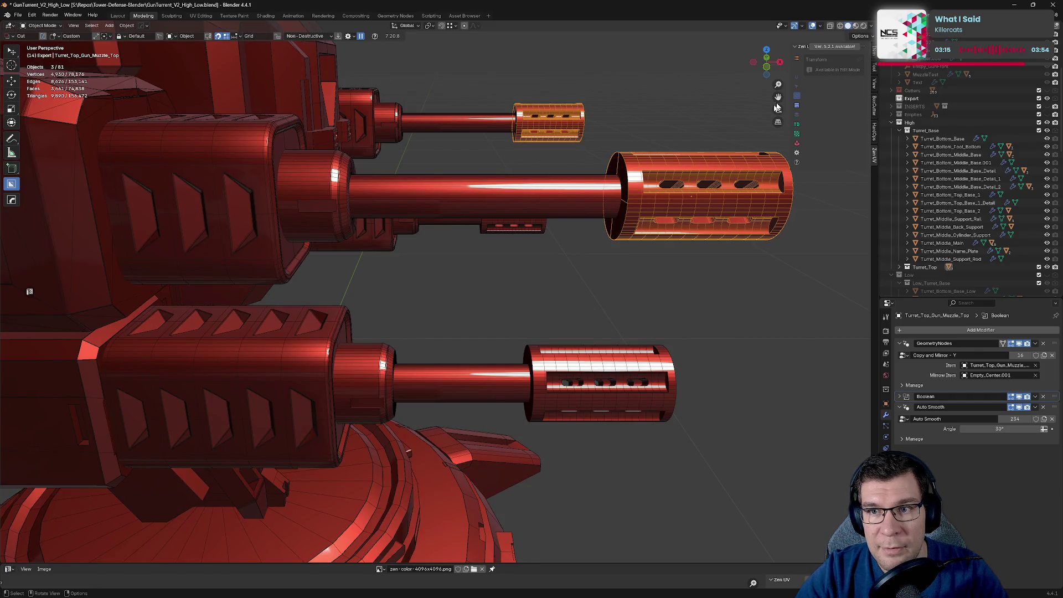
Step: Turn off the Wireframe overlay, clear the muzzle selection and orbit out to the whole turret
click(802, 26)
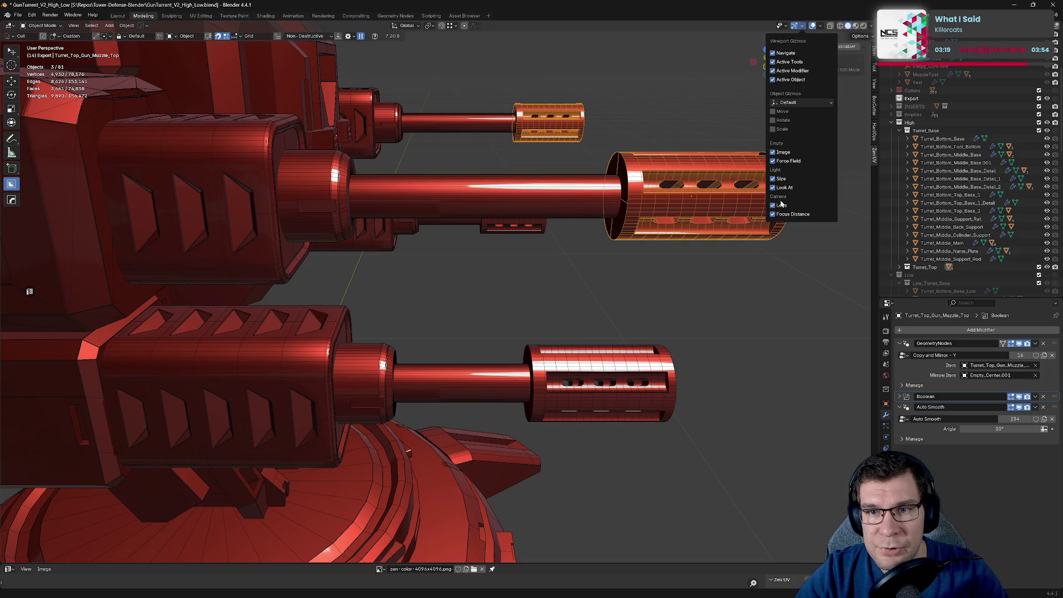
click(818, 28)
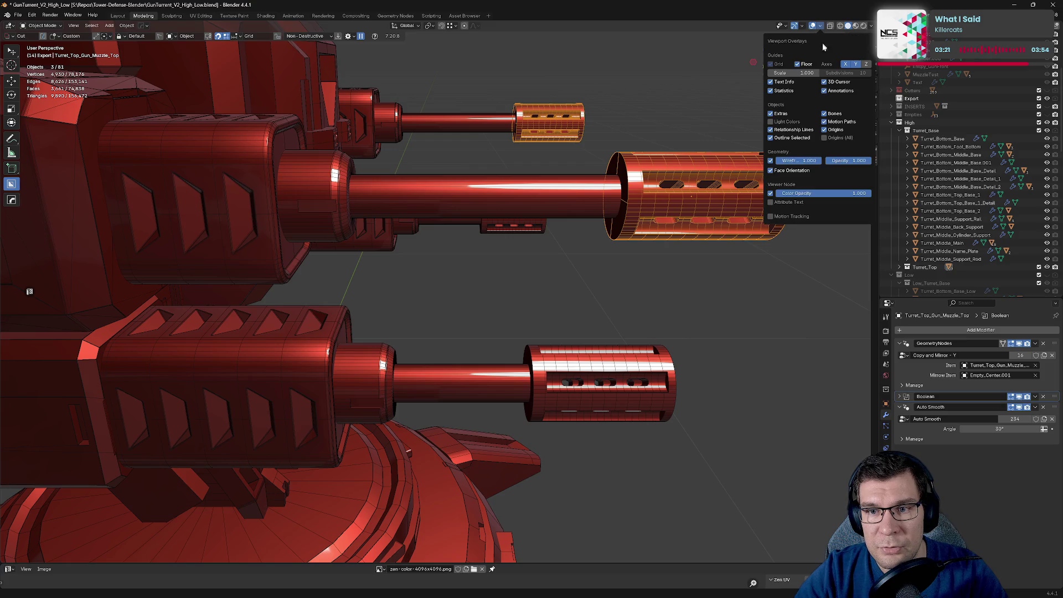
click(770, 160)
click(711, 130)
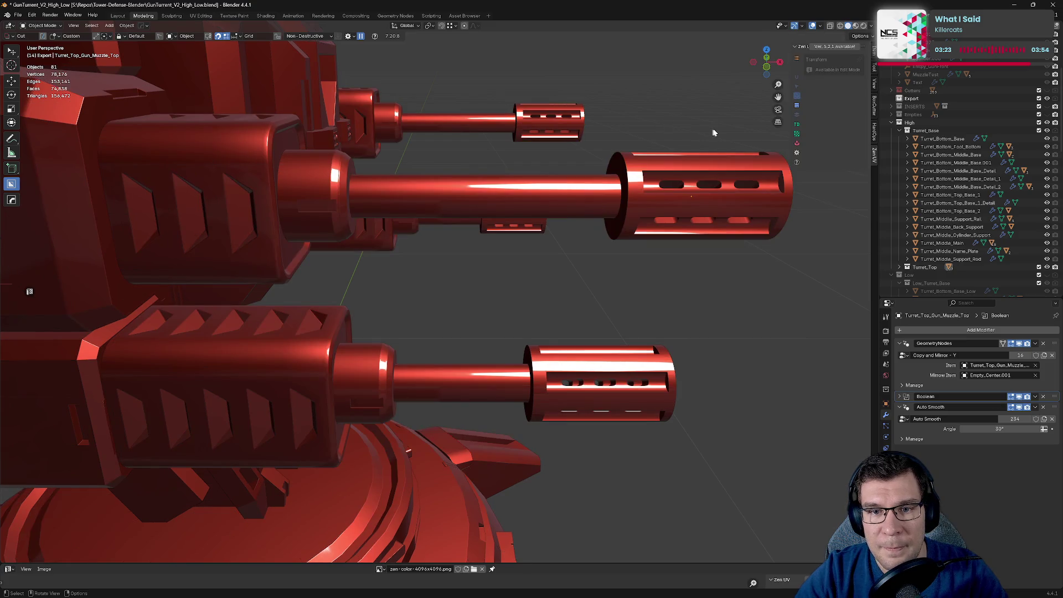
middle_drag(723, 160, 664, 156)
scroll(673, 168, down, 6)
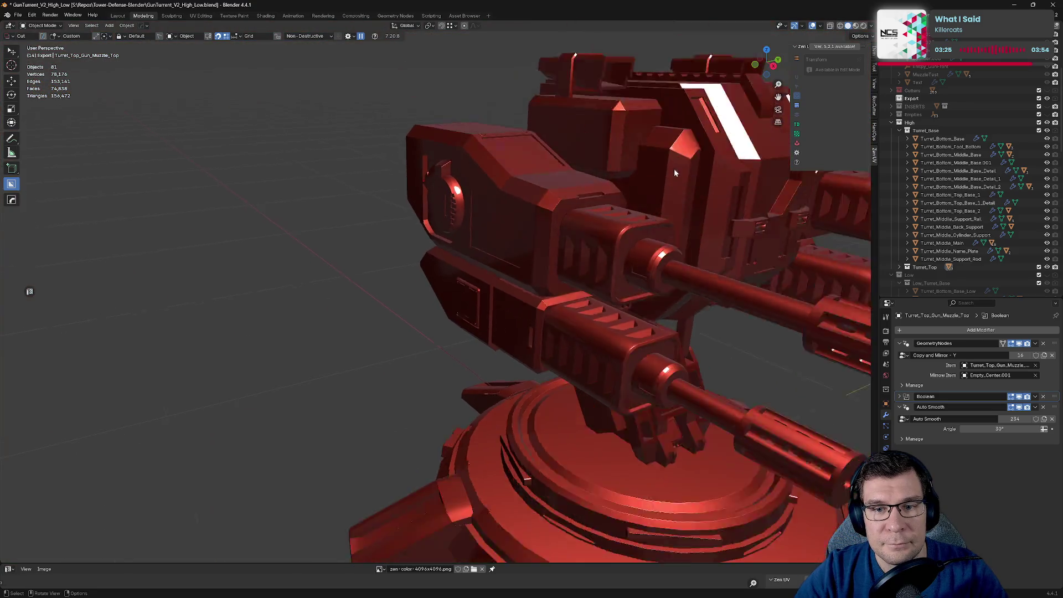
mouse_move(669, 230)
middle_down()
mouse_move(584, 266)
mouse_move(513, 241)
mouse_move(569, 231)
mouse_move(637, 198)
middle_up()
Step: Replace the red MatCap with a pale silvery matcap after trying the grey one
click(870, 27)
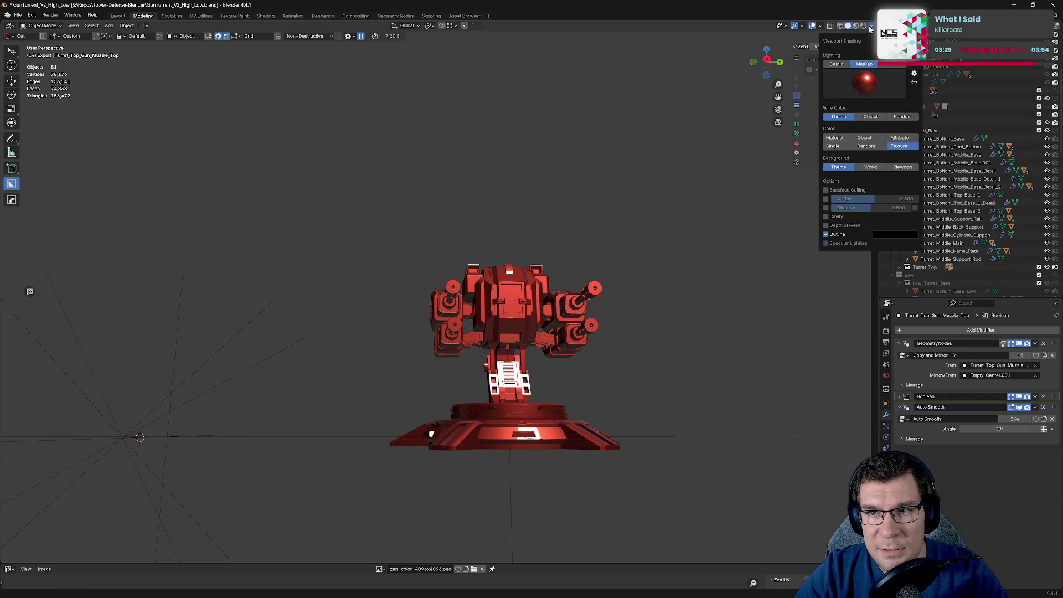
click(878, 93)
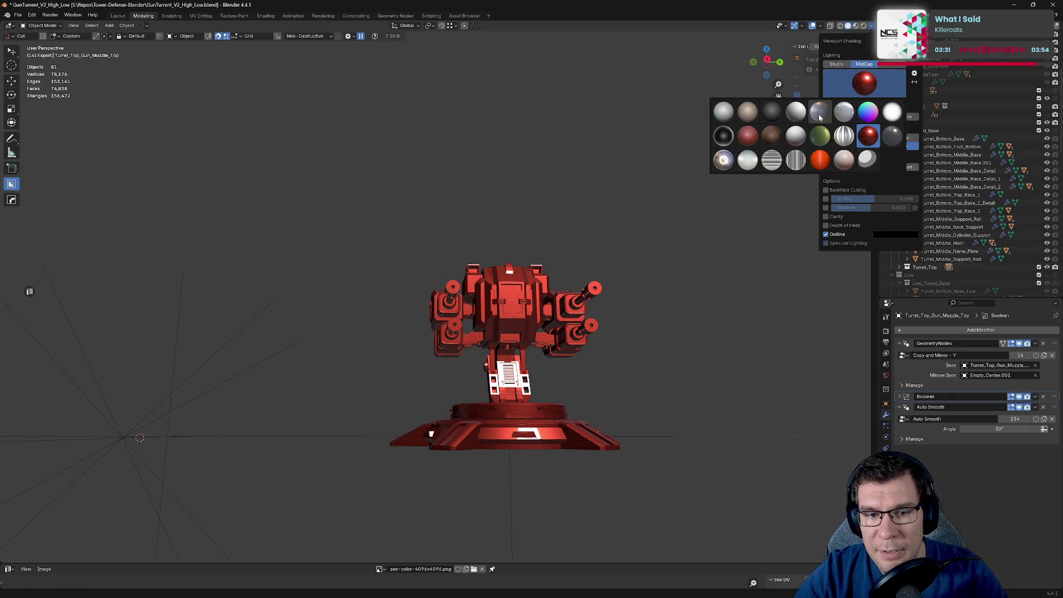
click(819, 114)
click(863, 84)
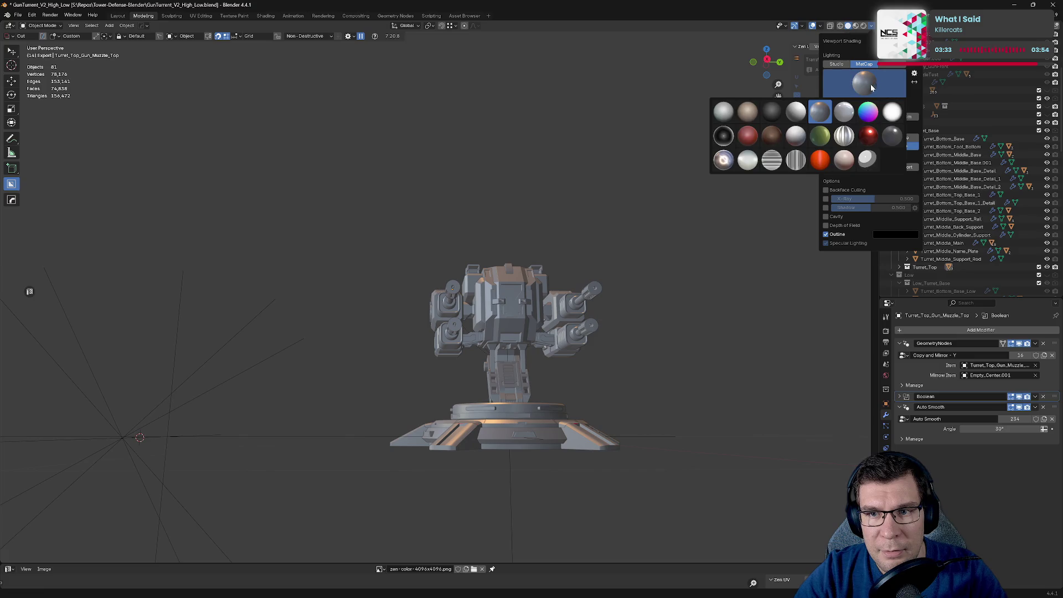
click(742, 138)
Step: Orbit close around the high-poly base and select Turret_Bottom_Middle_Base_Detail_2
middle_drag(476, 174, 524, 220)
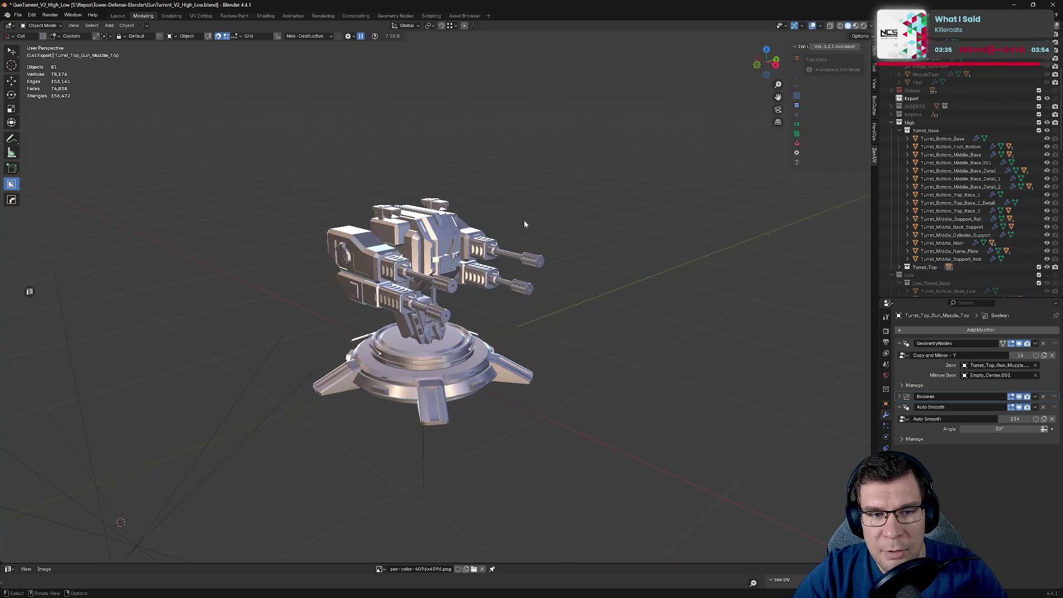
scroll(523, 220, up, 3)
middle_drag(554, 188, 634, 129)
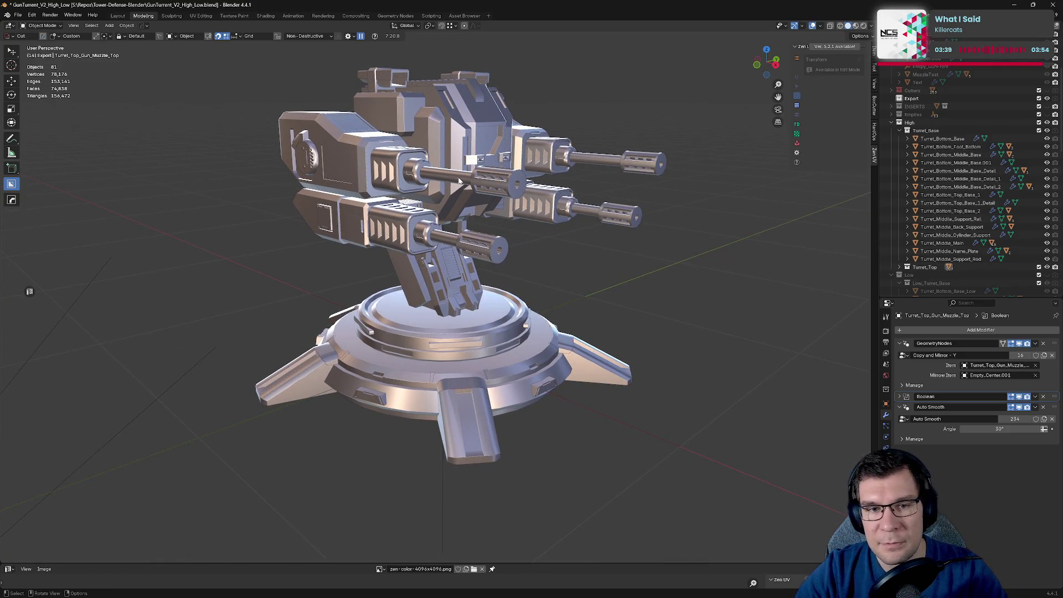
middle_drag(460, 181, 401, 188)
scroll(455, 220, up, 2)
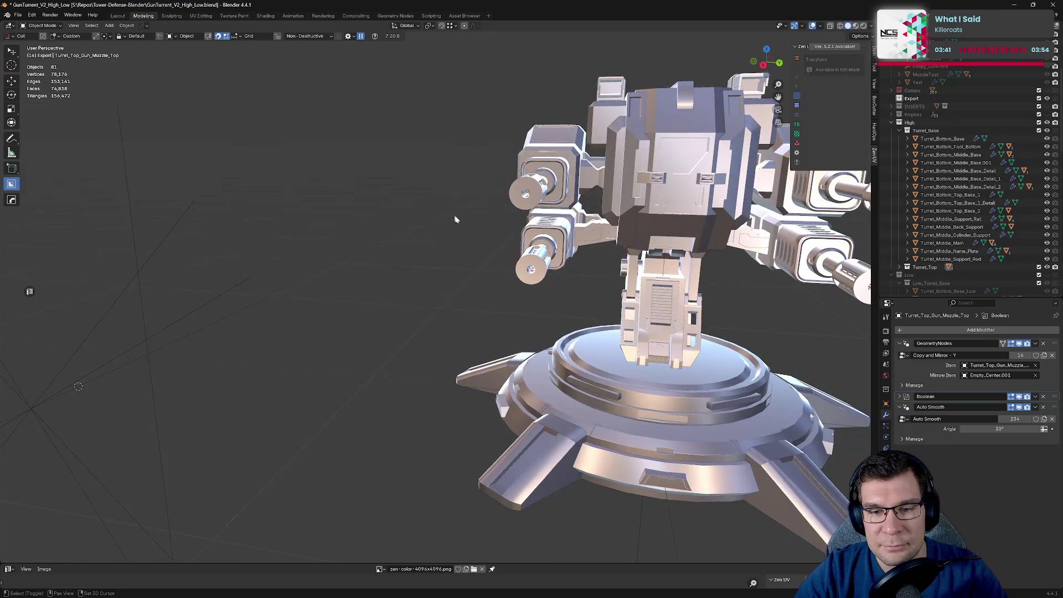
scroll(455, 219, down, 2)
mouse_move(455, 219)
middle_down()
mouse_move(253, 228)
mouse_move(364, 284)
mouse_move(337, 287)
mouse_move(351, 278)
mouse_move(477, 287)
mouse_move(473, 332)
middle_up()
scroll(364, 284, up, 3)
scroll(471, 352, up, 4)
click(532, 424)
scroll(532, 424, down, 5)
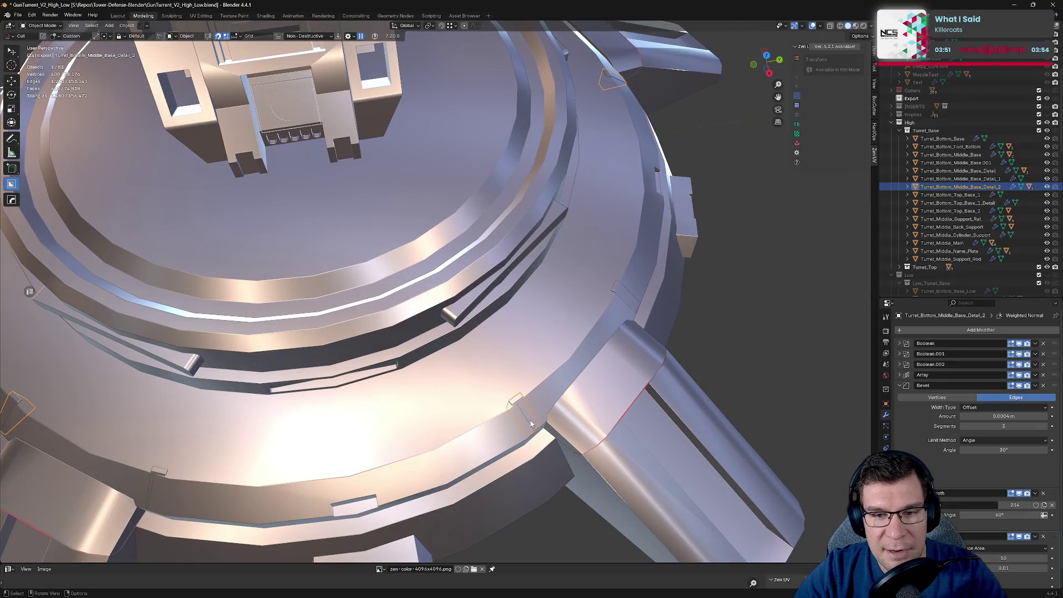